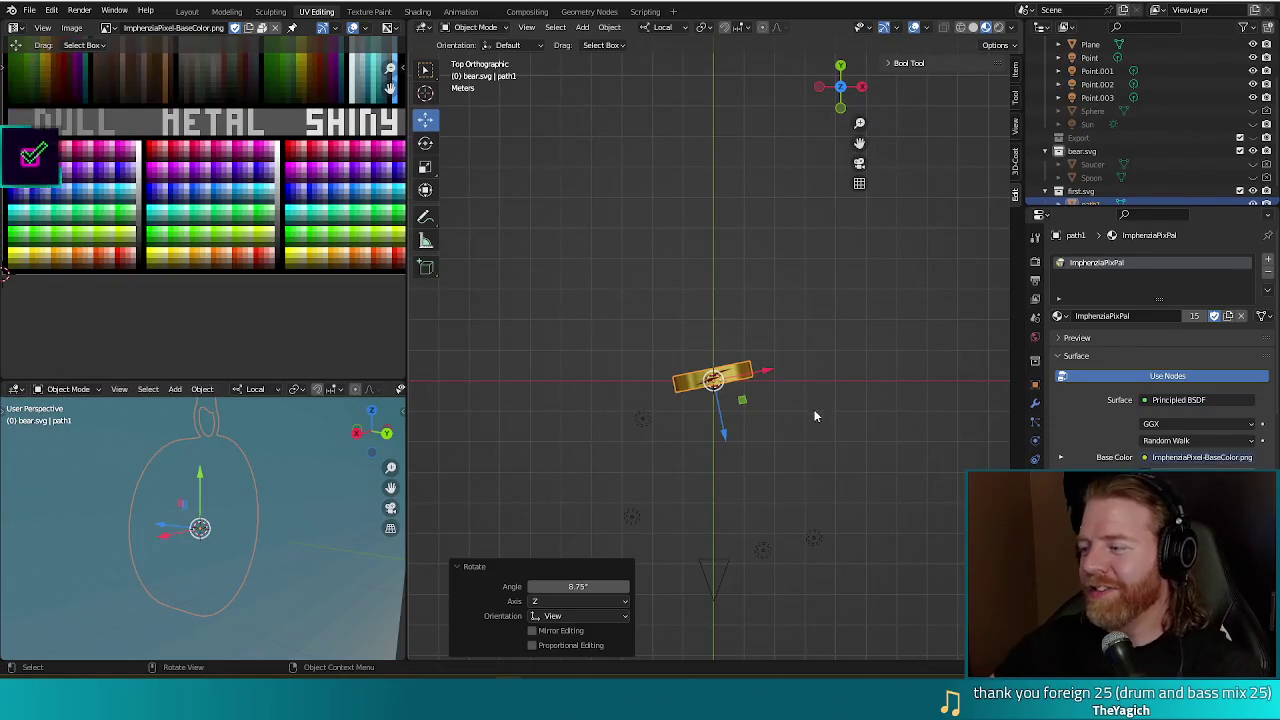
Orbit into a perspective view and select the backdrop plane behind the medal.
{"action": "mouse_move", "coordinate": [820, 446]}
{"action": "middle_mouse_down"}
{"action": "mouse_move", "coordinate": [782, 337]}
{"action": "mouse_move", "coordinate": [812, 309]}
{"action": "middle_mouse_up"}
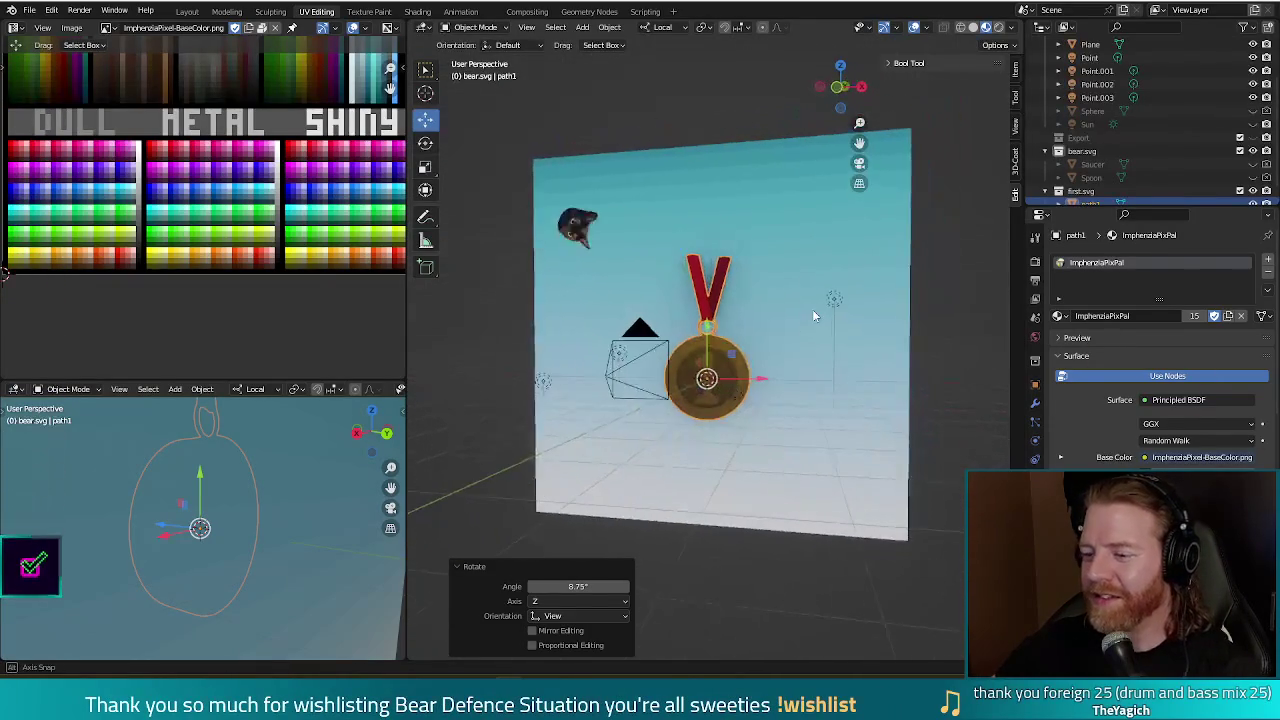
{"action": "left_click", "coordinate": [818, 320]}
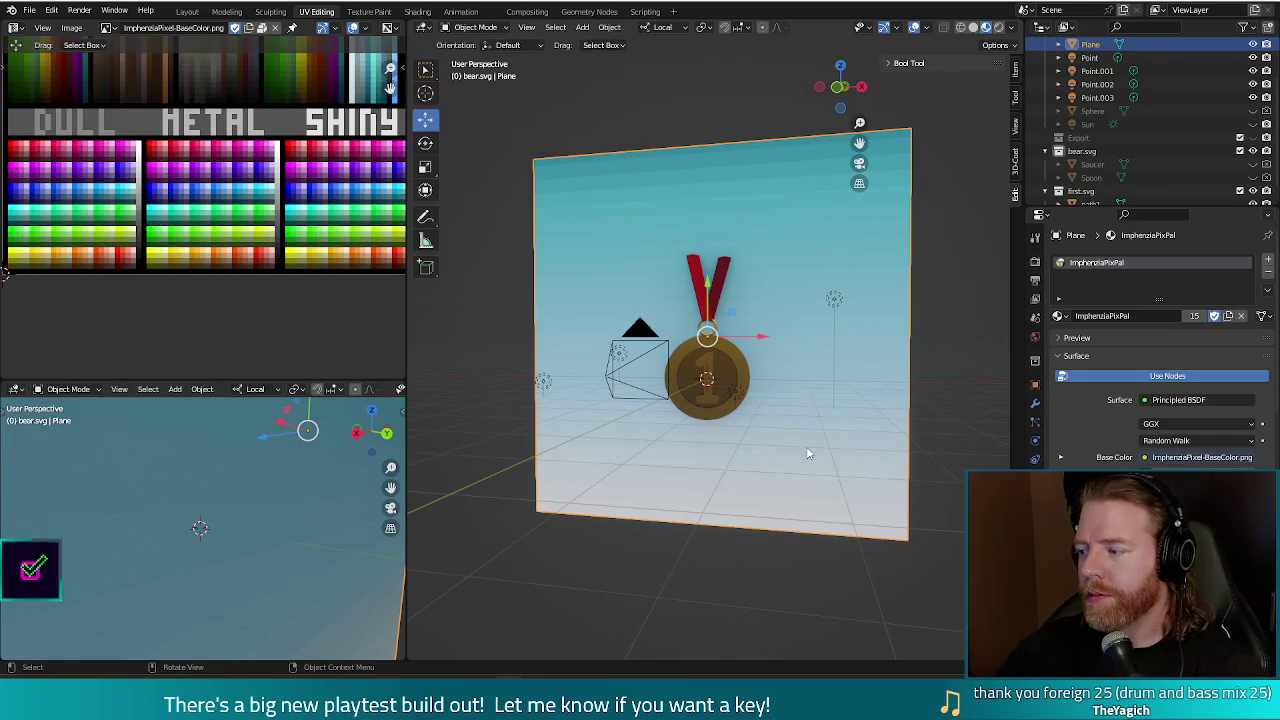
Test-render the gold medal on the cyan backdrop, then enter Edit Mode on the backdrop plane.
{"action": "mouse_move", "coordinate": [646, 558]}
{"action": "middle_mouse_down"}
{"action": "mouse_move", "coordinate": [872, 555]}
{"action": "mouse_move", "coordinate": [813, 550]}
{"action": "mouse_move", "coordinate": [746, 520]}
{"action": "mouse_move", "coordinate": [664, 588]}
{"action": "middle_mouse_up"}
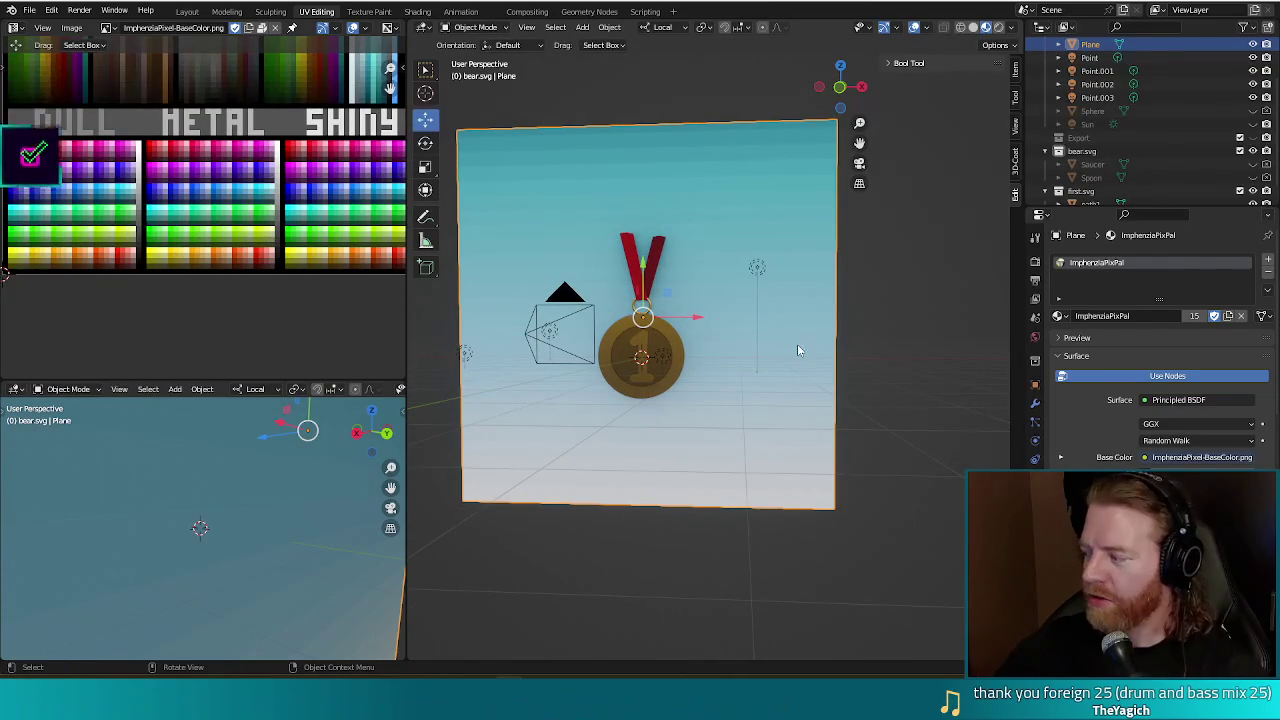
{"action": "key", "text": "F12"}
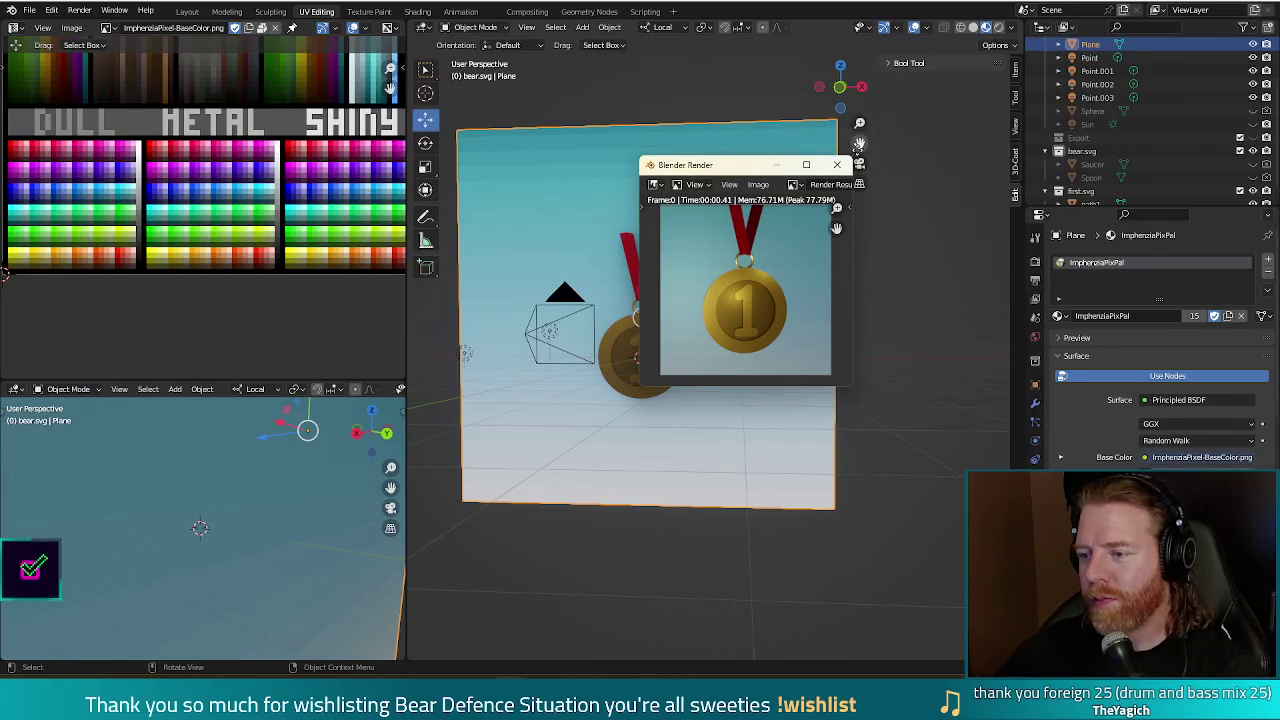
{"action": "left_click", "coordinate": [837, 164]}
{"action": "key", "text": "Tab"}
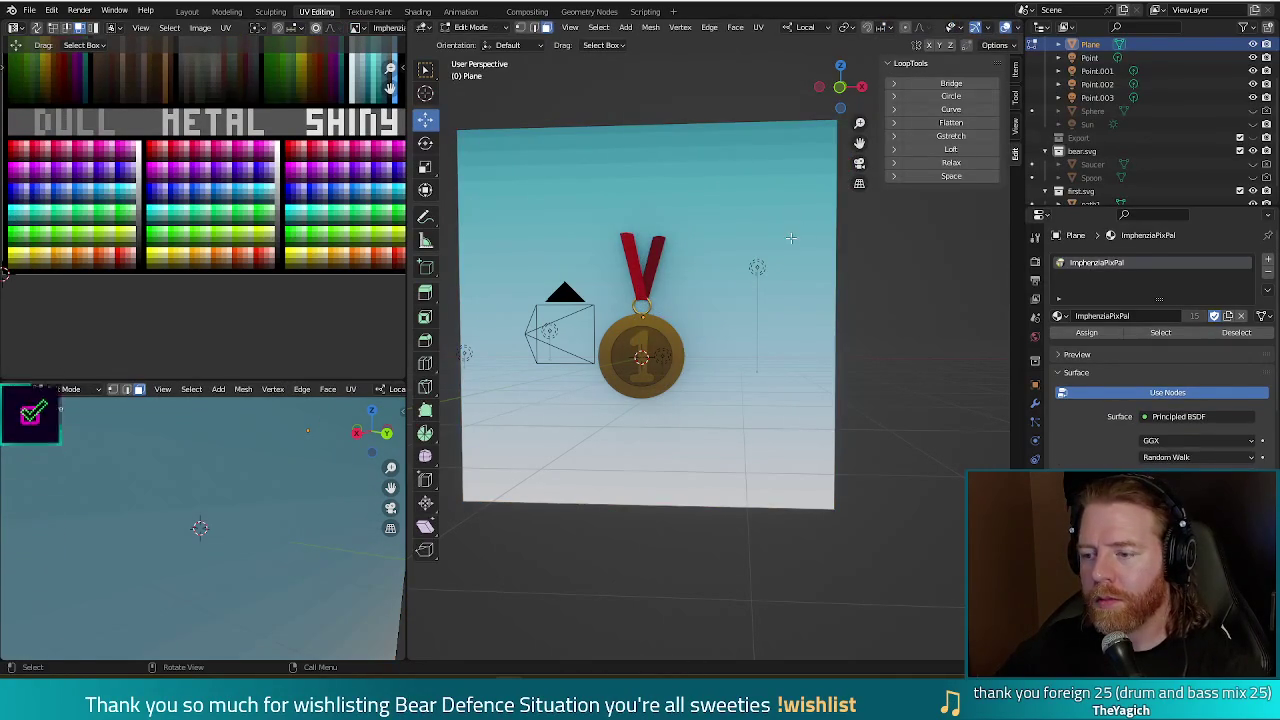
Select the backdrop's UVs and move them to a new palette swatch, then test-render.
{"action": "left_click", "coordinate": [642, 312]}
{"action": "scroll", "coordinate": [275, 135], "scroll_direction": "down", "scroll_amount": 5}
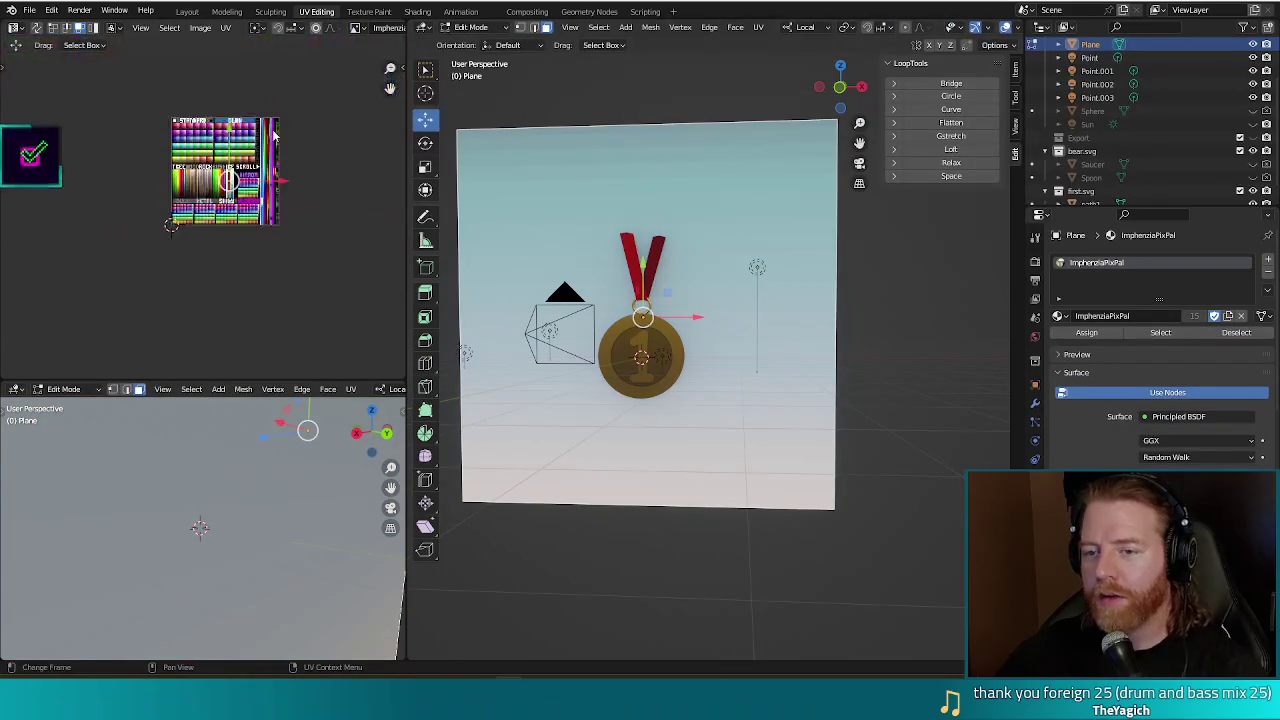
{"action": "scroll", "coordinate": [275, 135], "scroll_direction": "up", "scroll_amount": 3}
{"action": "scroll", "coordinate": [245, 175], "scroll_direction": "up", "scroll_amount": 3}
{"action": "scroll", "coordinate": [215, 212], "scroll_direction": "up", "scroll_amount": 3}
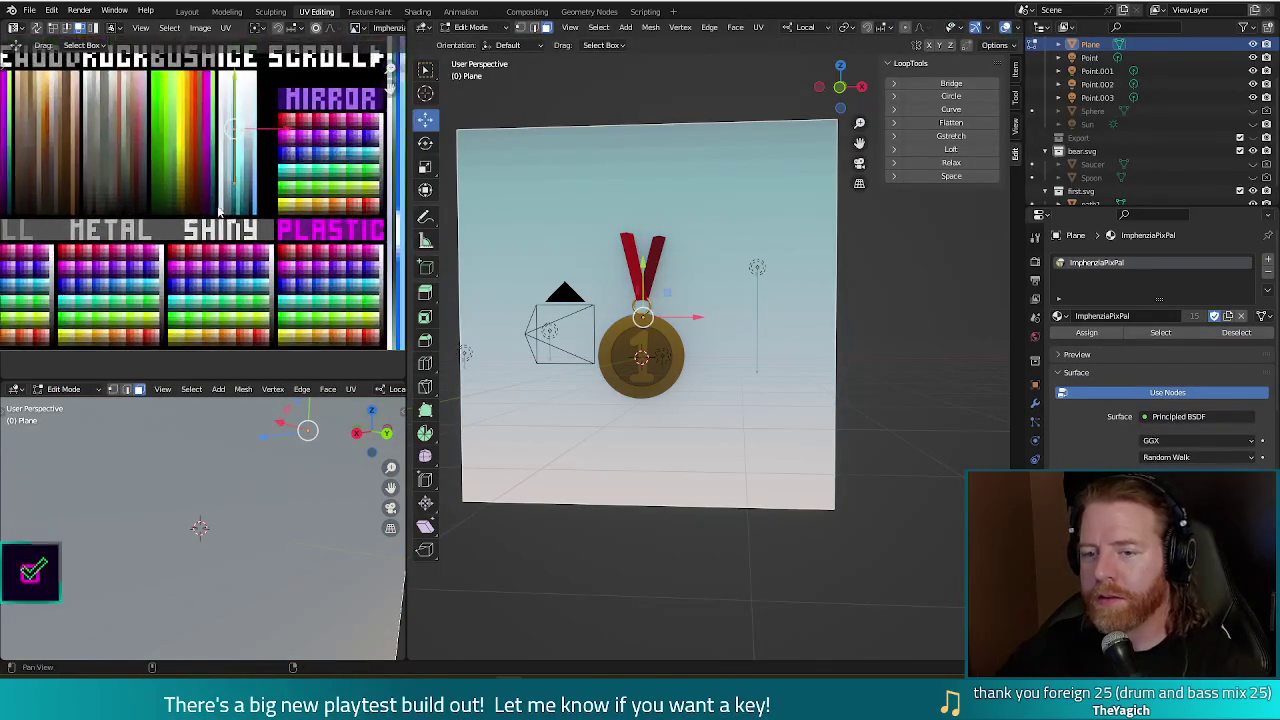
{"action": "scroll", "coordinate": [222, 230], "scroll_direction": "up", "scroll_amount": 1}
{"action": "scroll", "coordinate": [232, 250], "scroll_direction": "up", "scroll_amount": 2}
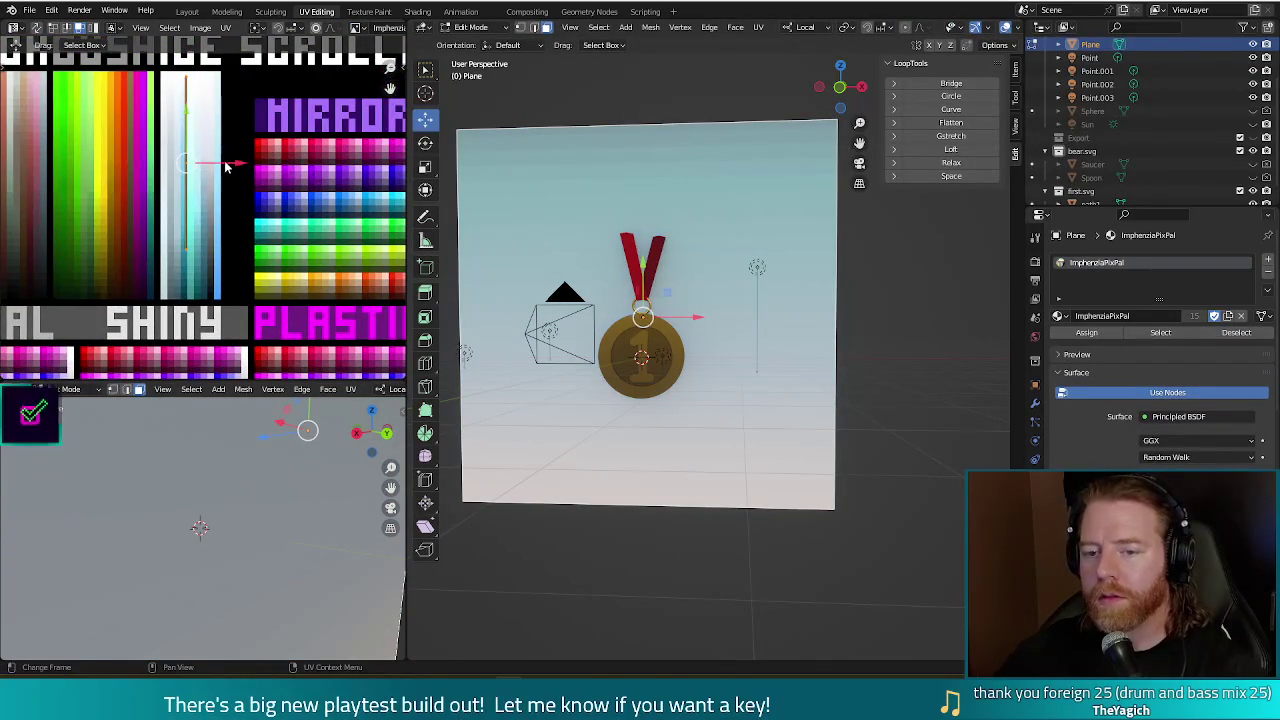
{"action": "key", "text": "g"}
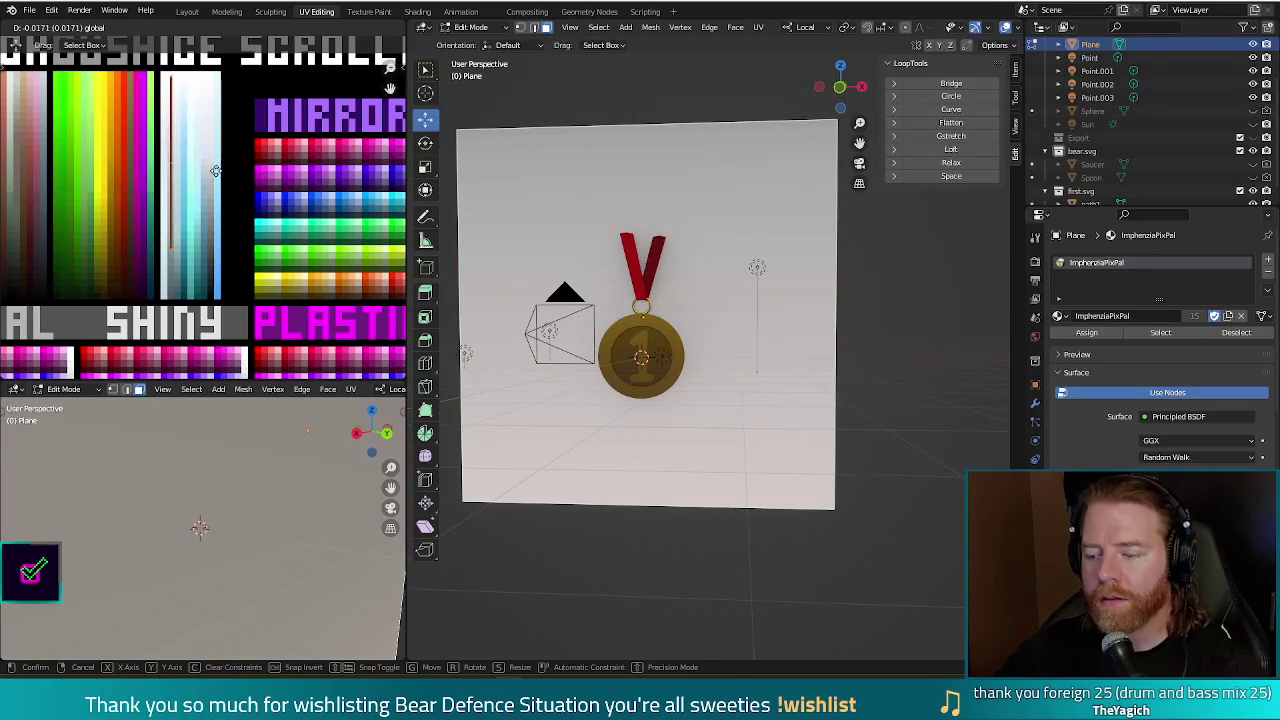
{"action": "left_click", "coordinate": [215, 171]}
{"action": "key", "text": "F12"}
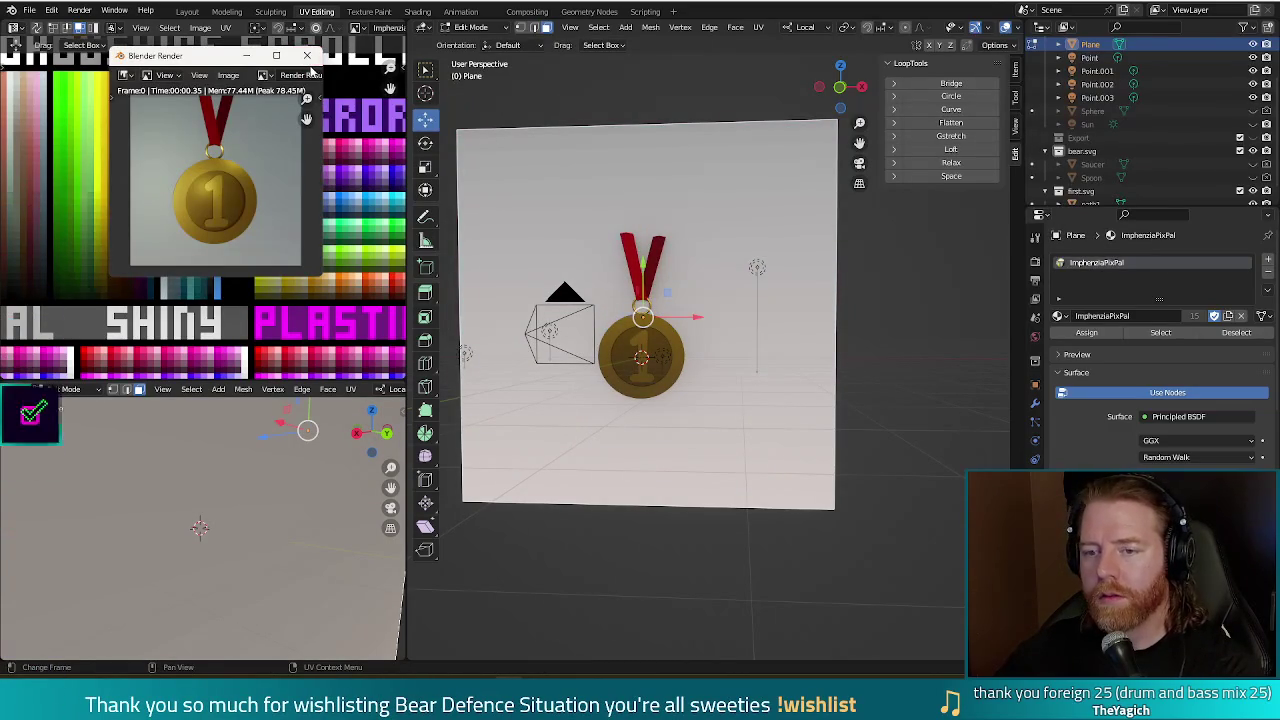
{"action": "left_click", "coordinate": [307, 55]}
Try two more palette colours for the backdrop UVs, rendering each to compare.
{"action": "key", "text": "g"}
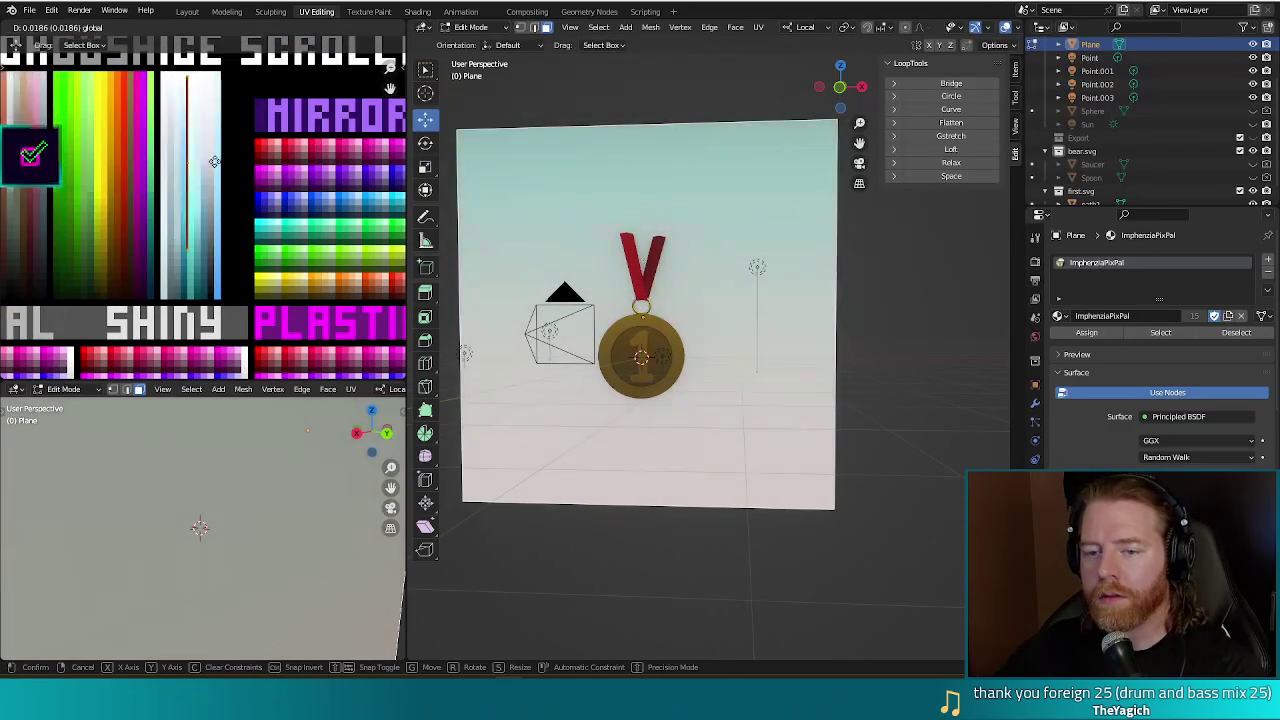
{"action": "left_click", "coordinate": [215, 163]}
{"action": "key", "text": "F12"}
{"action": "key", "text": "Escape"}
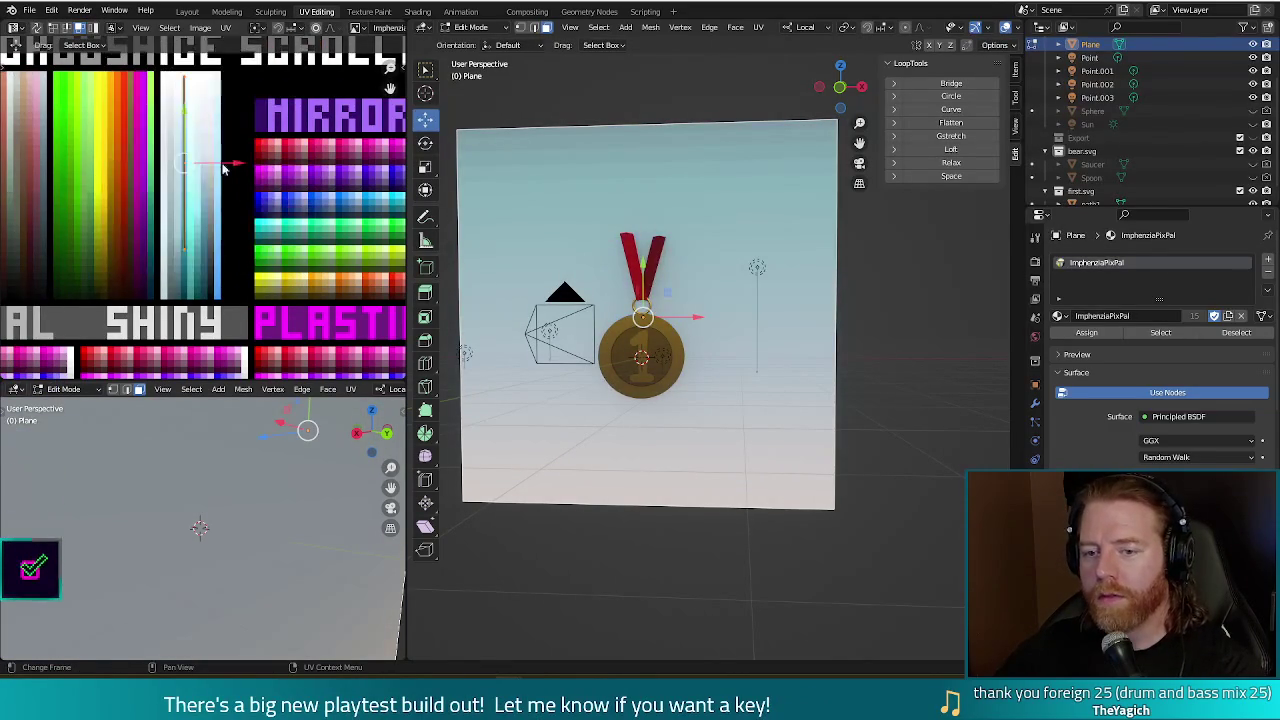
{"action": "key", "text": "g"}
{"action": "left_click", "coordinate": [226, 160]}
{"action": "key", "text": "F12"}
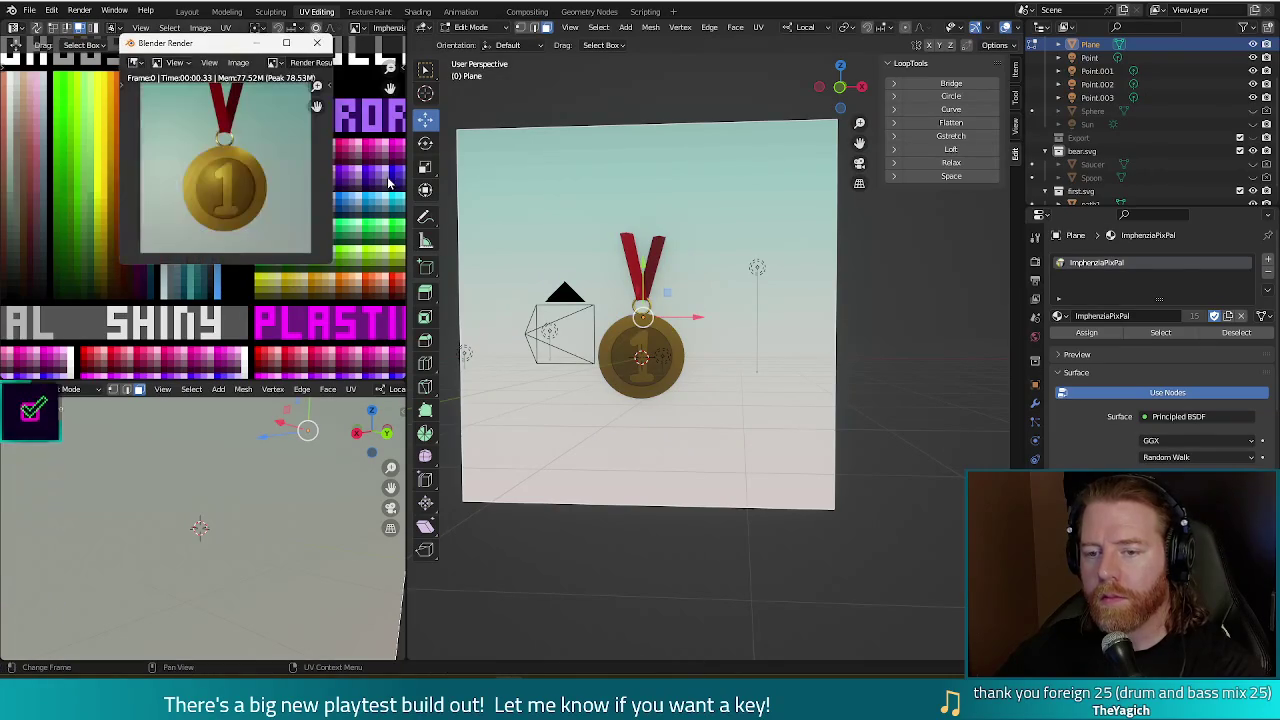
{"action": "key", "text": "Escape"}
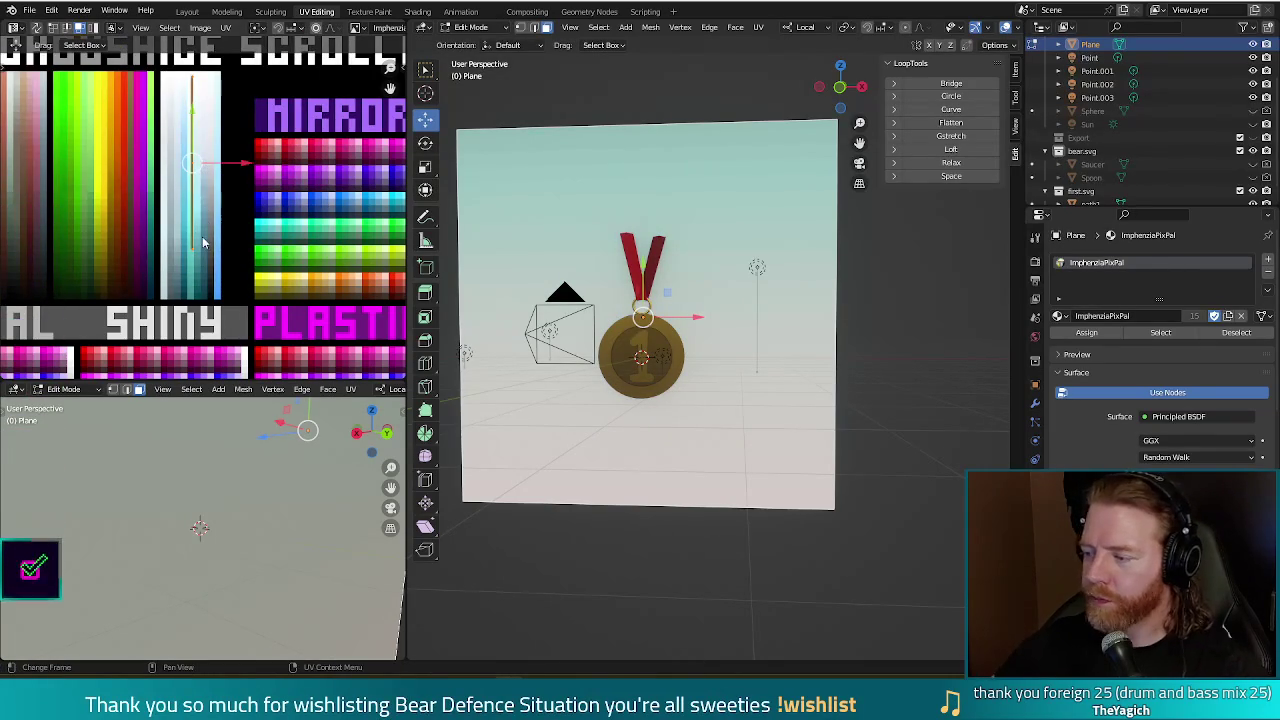
Shrink the backdrop's UV island and place it on the pink swatches, rendering to check.
{"action": "scroll", "coordinate": [182, 248], "scroll_direction": "down", "scroll_amount": 3}
{"action": "key", "text": "s"}
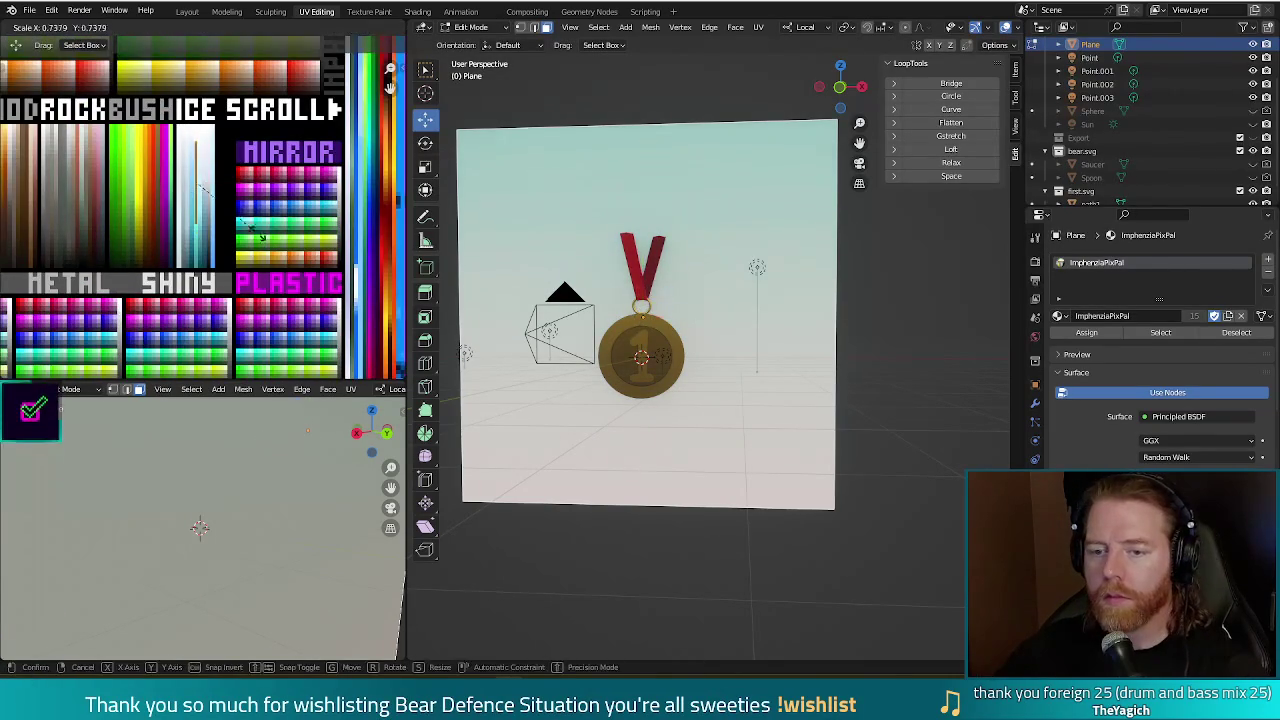
{"action": "left_click", "coordinate": [214, 192]}
{"action": "middle_click_drag", "start_coordinate": [227, 198], "coordinate": [278, 310]}
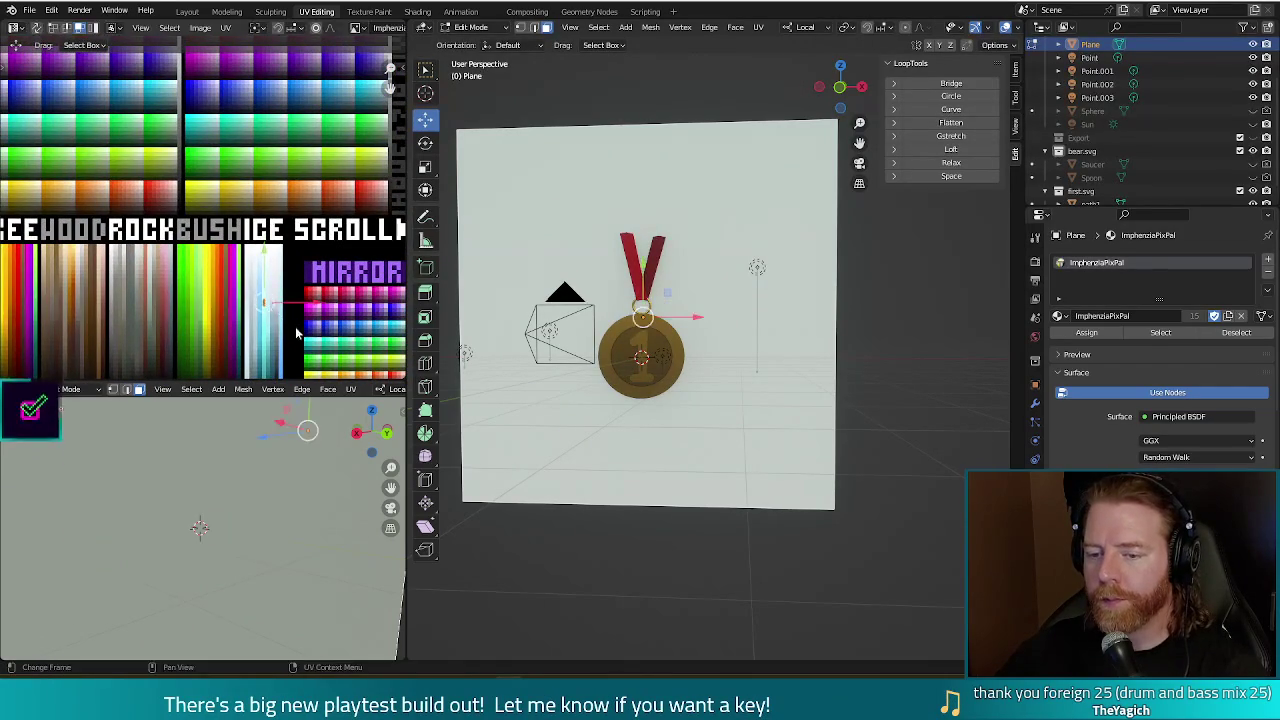
{"action": "key", "text": "g"}
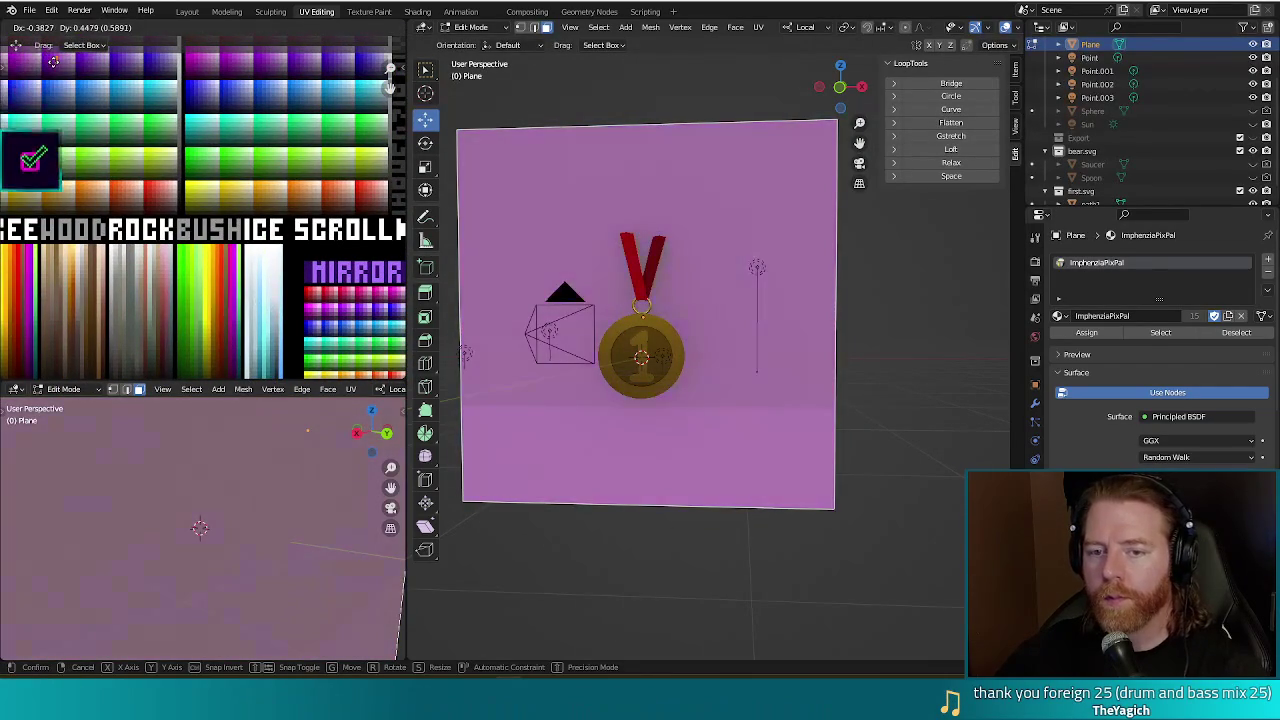
{"action": "left_click", "coordinate": [53, 61]}
{"action": "key", "text": "F12"}
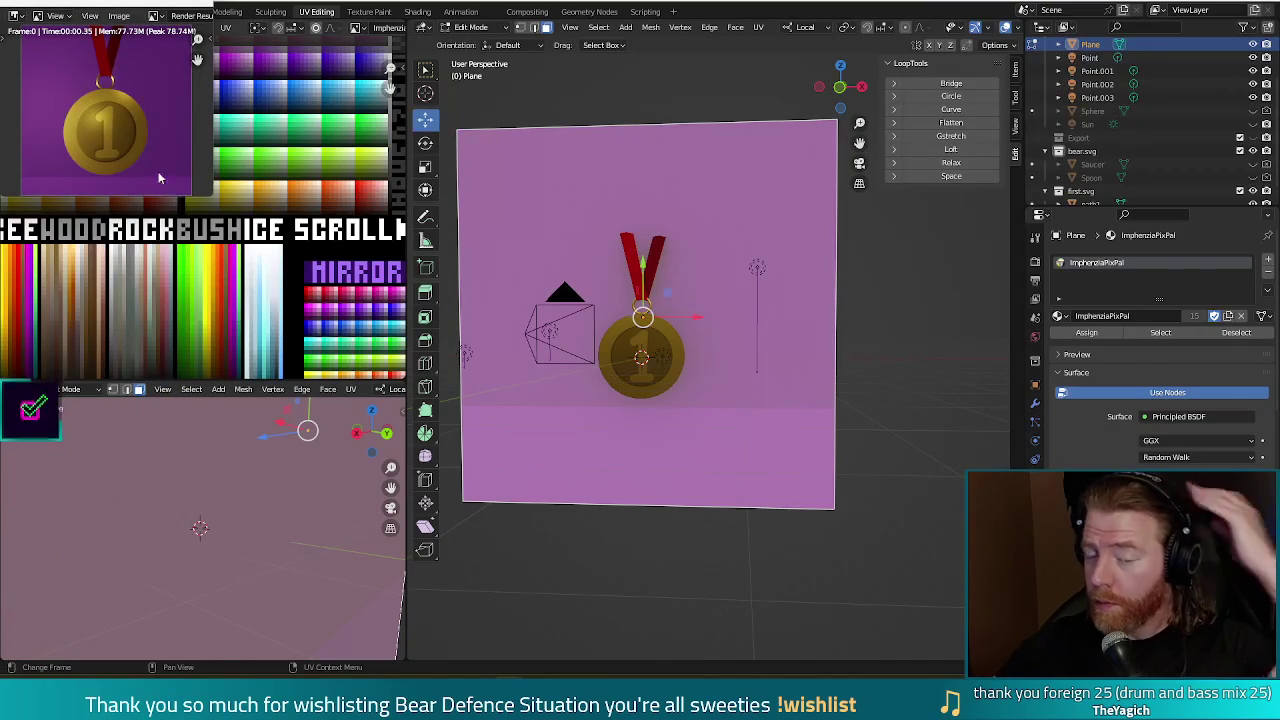
{"action": "key", "text": "Escape"}
{"action": "middle_click_drag", "start_coordinate": [75, 100], "coordinate": [237, 175]}
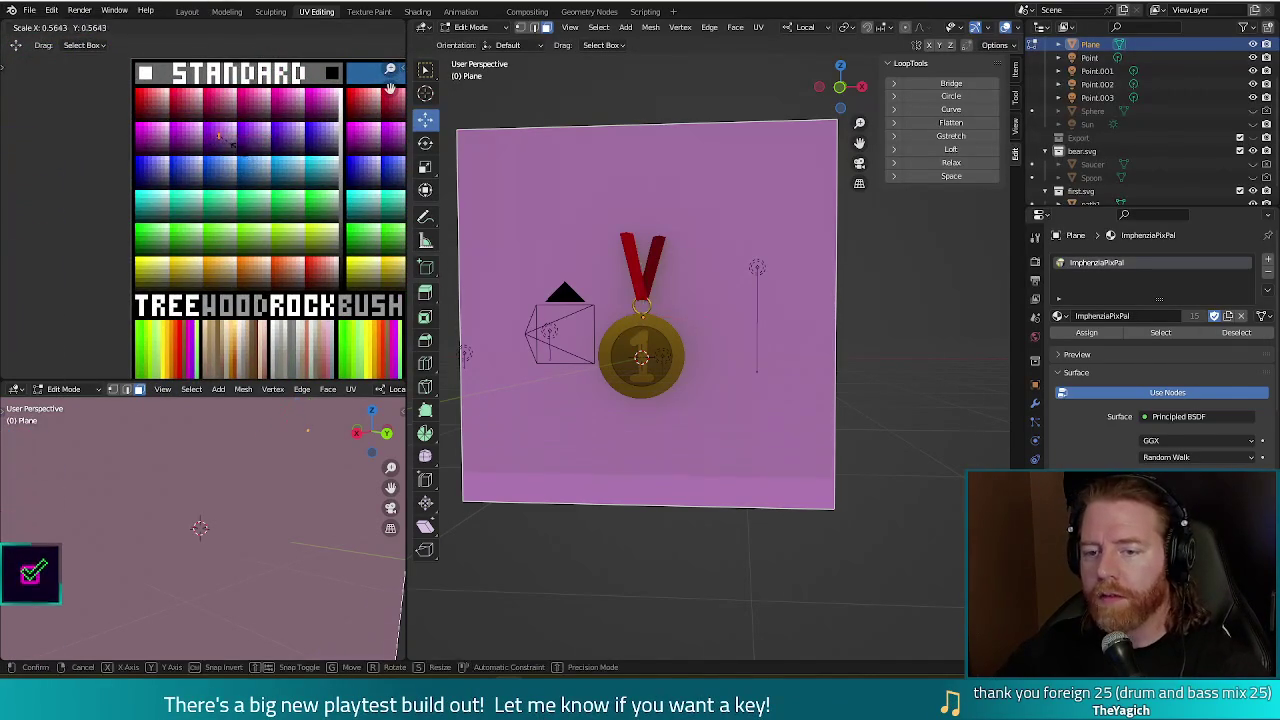
{"action": "key", "text": "F12"}
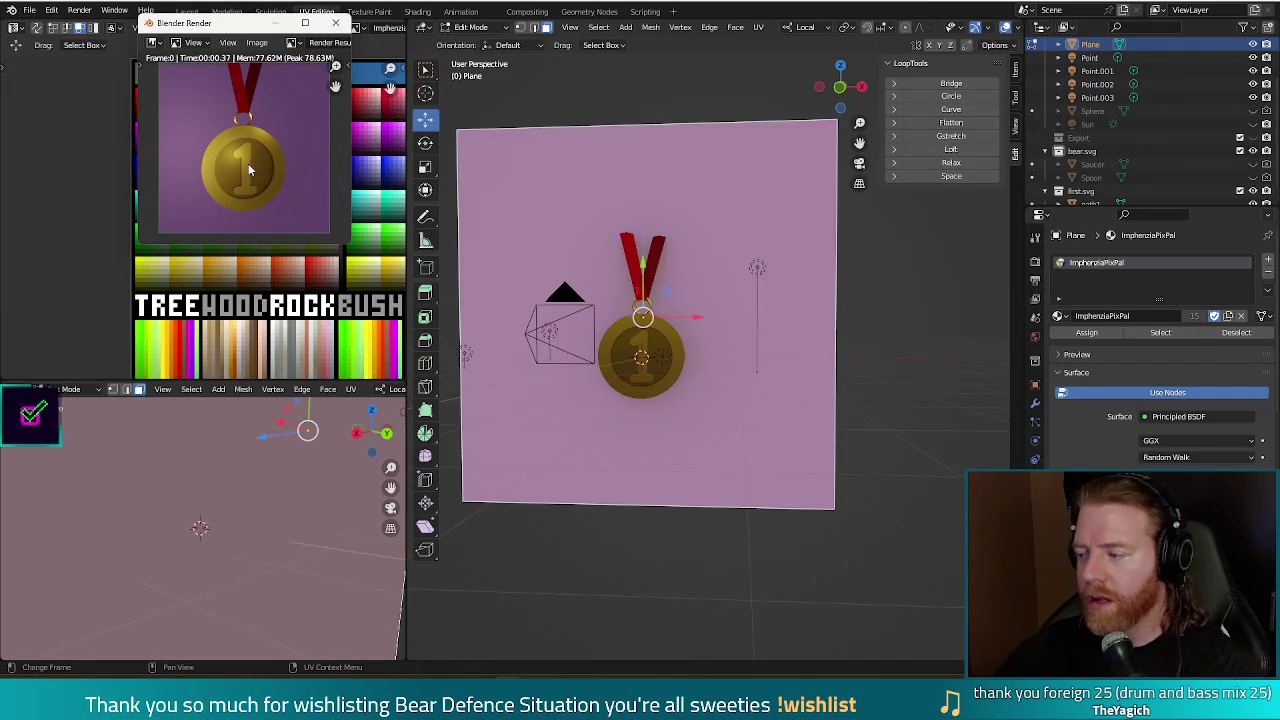
Move the backdrop's UV island to a lavender swatch, render, then start shifting it toward olive green.
{"action": "left_click", "coordinate": [337, 22]}
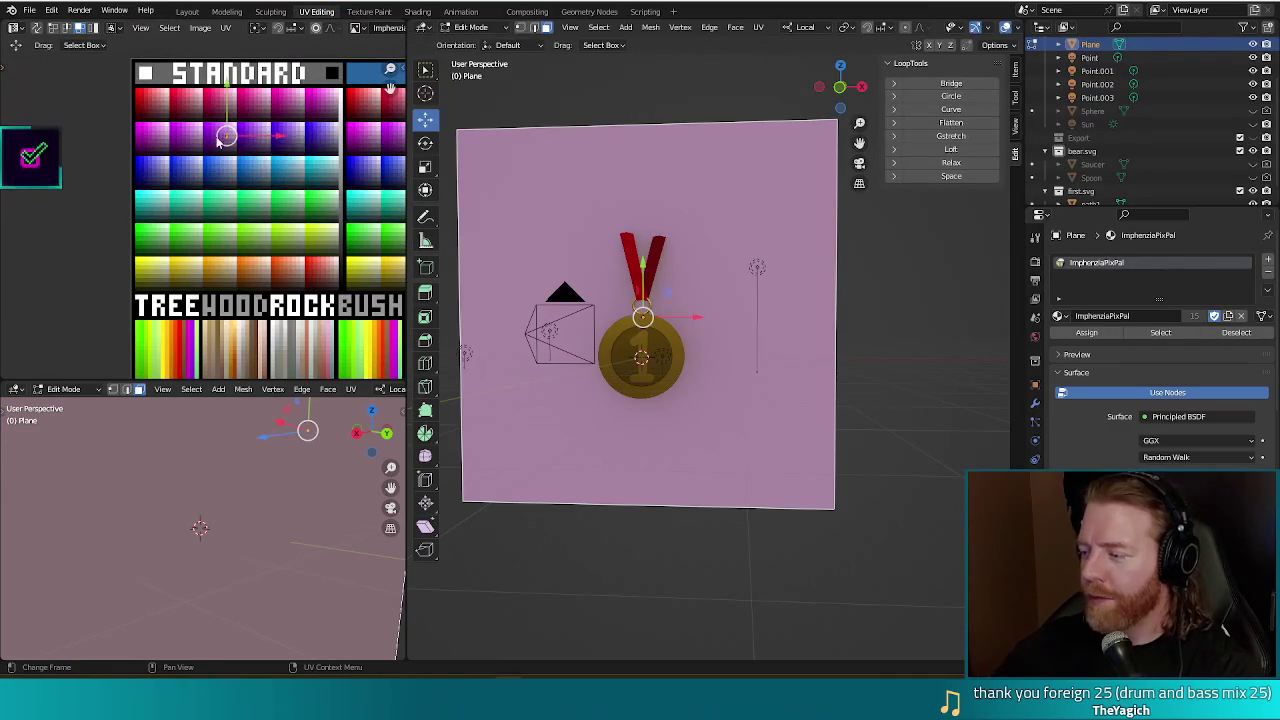
{"action": "key", "text": "g"}
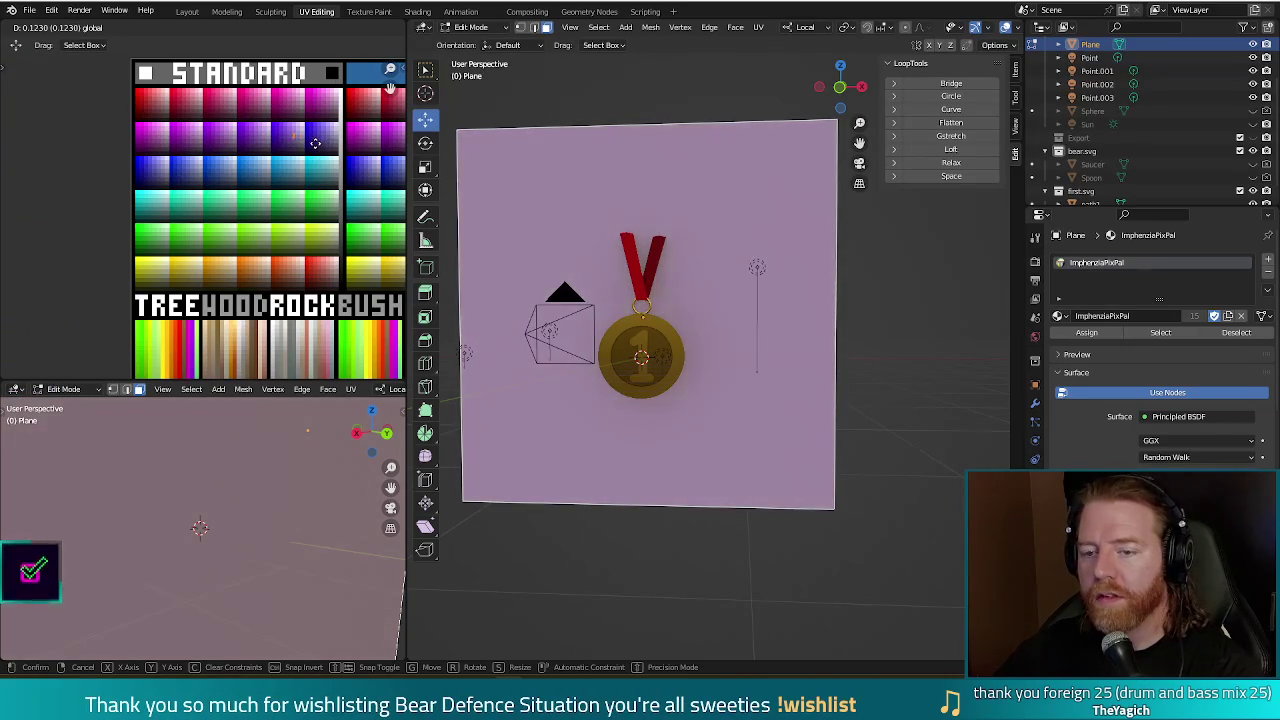
{"action": "left_click", "coordinate": [316, 143]}
{"action": "key", "text": "F12"}
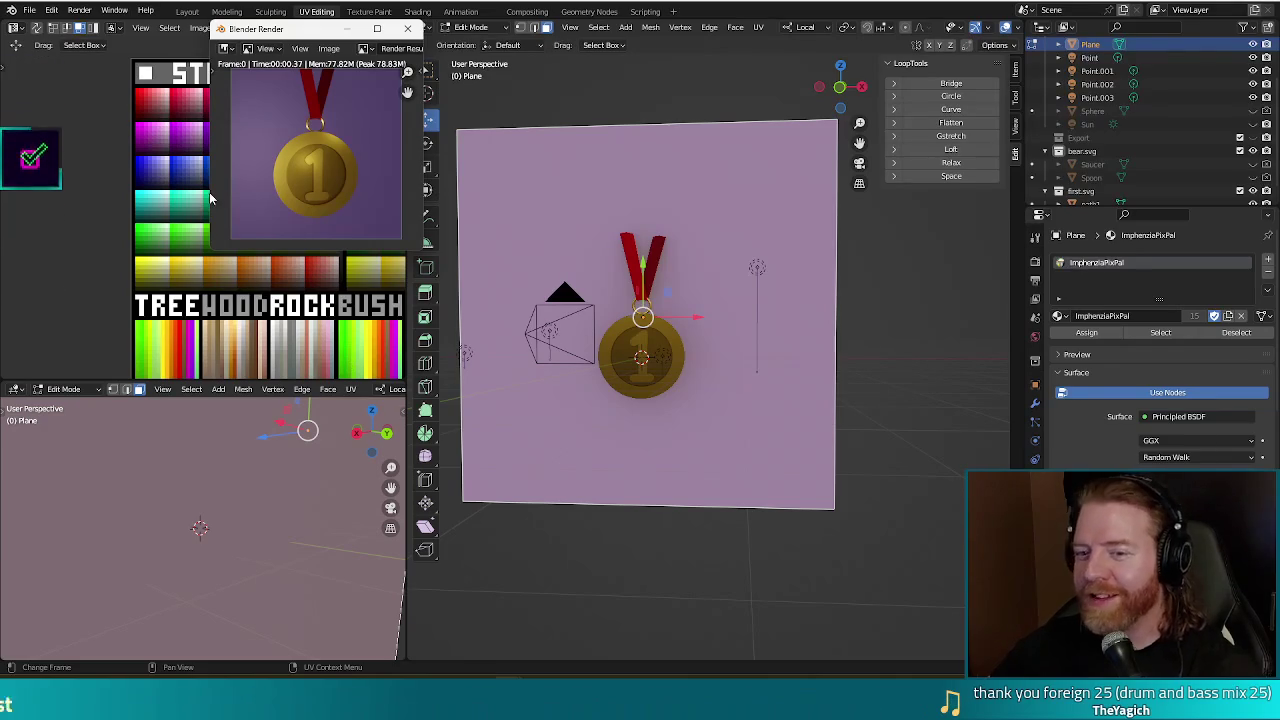
{"action": "left_click_drag", "start_coordinate": [300, 36], "coordinate": [681, 61]}
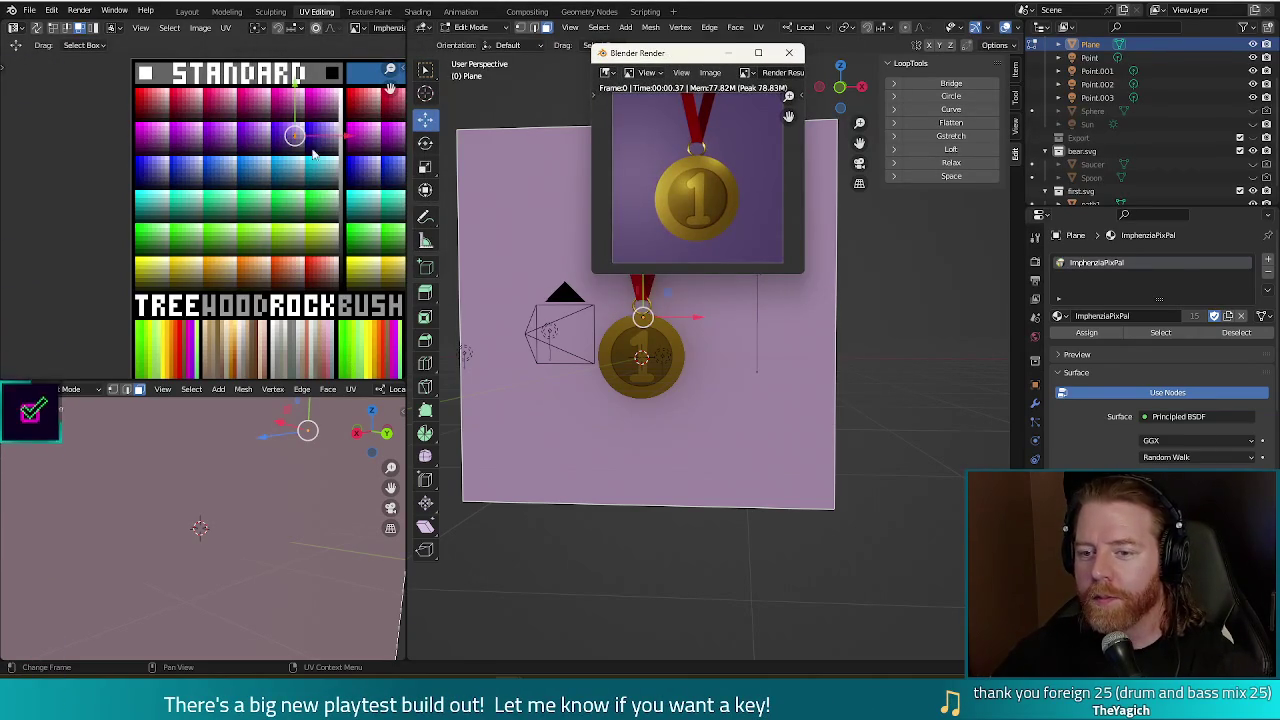
{"action": "left_click", "coordinate": [288, 131]}
{"action": "key", "text": "g"}
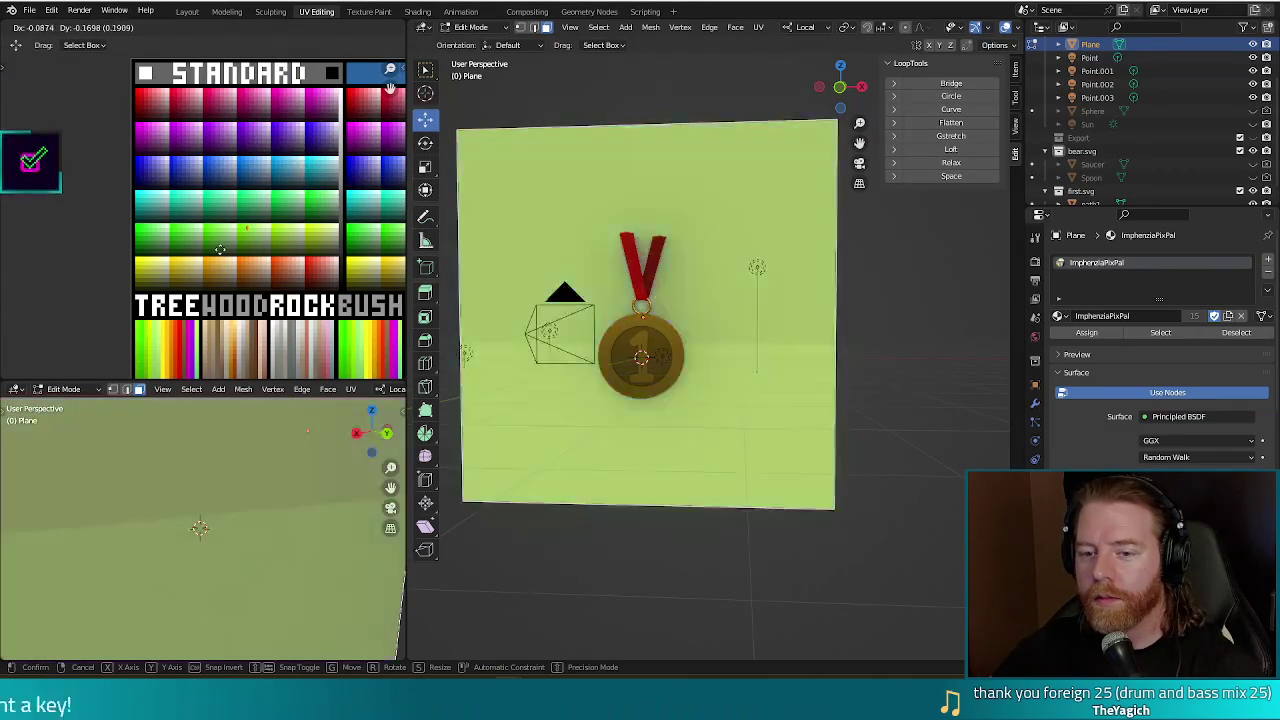
Place the backdrop UVs on green and nudge them toward a brighter green, test-rendering.
{"action": "left_click", "coordinate": [146, 258]}
{"action": "key", "text": "F12"}
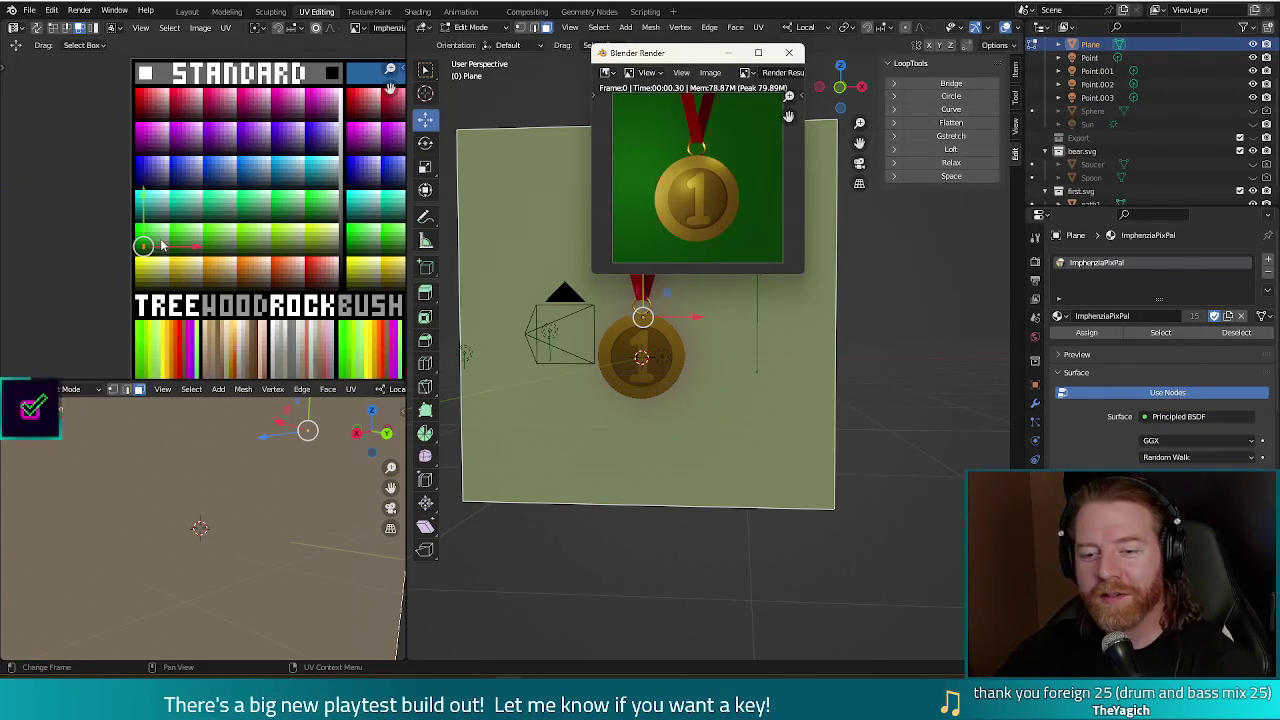
{"action": "mouse_move", "coordinate": [143, 246]}
{"action": "left_mouse_down"}
{"action": "mouse_move", "coordinate": [143, 207]}
{"action": "mouse_move", "coordinate": [143, 236]}
{"action": "left_mouse_up"}
{"action": "key", "text": "F12"}
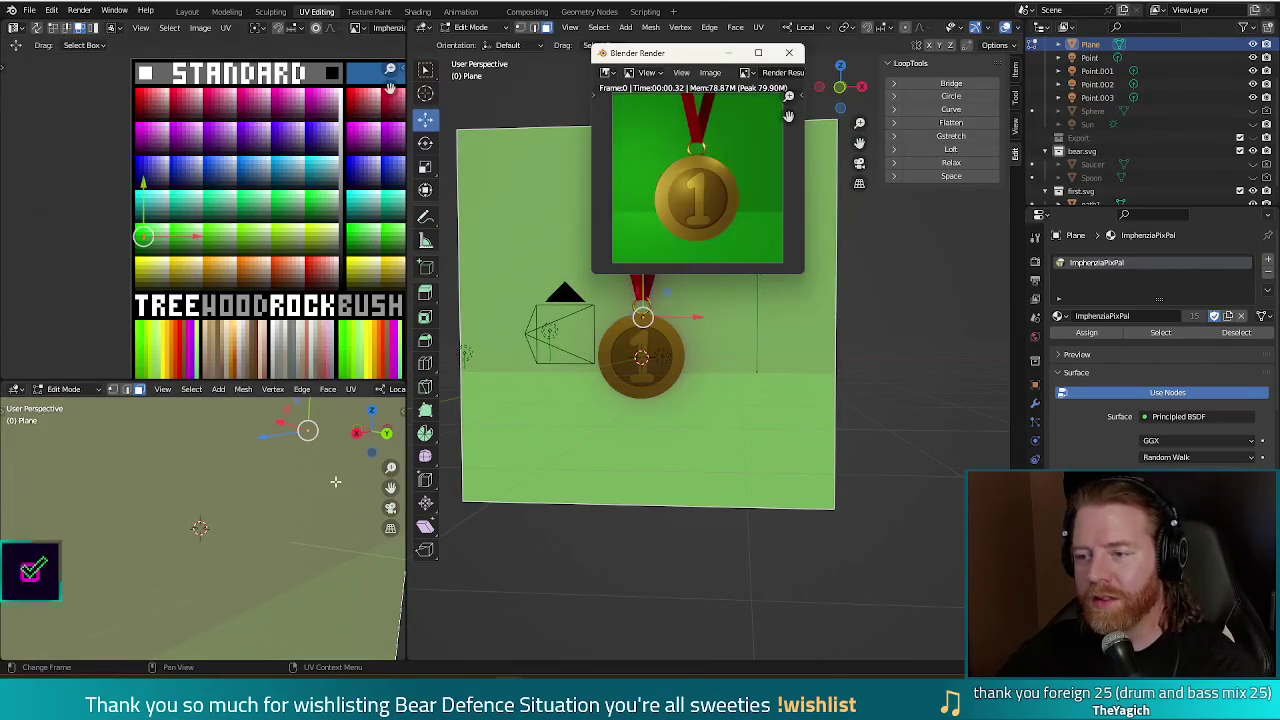
{"action": "mouse_move", "coordinate": [143, 236]}
{"action": "left_mouse_down"}
{"action": "mouse_move", "coordinate": [143, 207]}
{"action": "mouse_move", "coordinate": [143, 240]}
{"action": "left_mouse_up"}
{"action": "key", "text": "F12"}
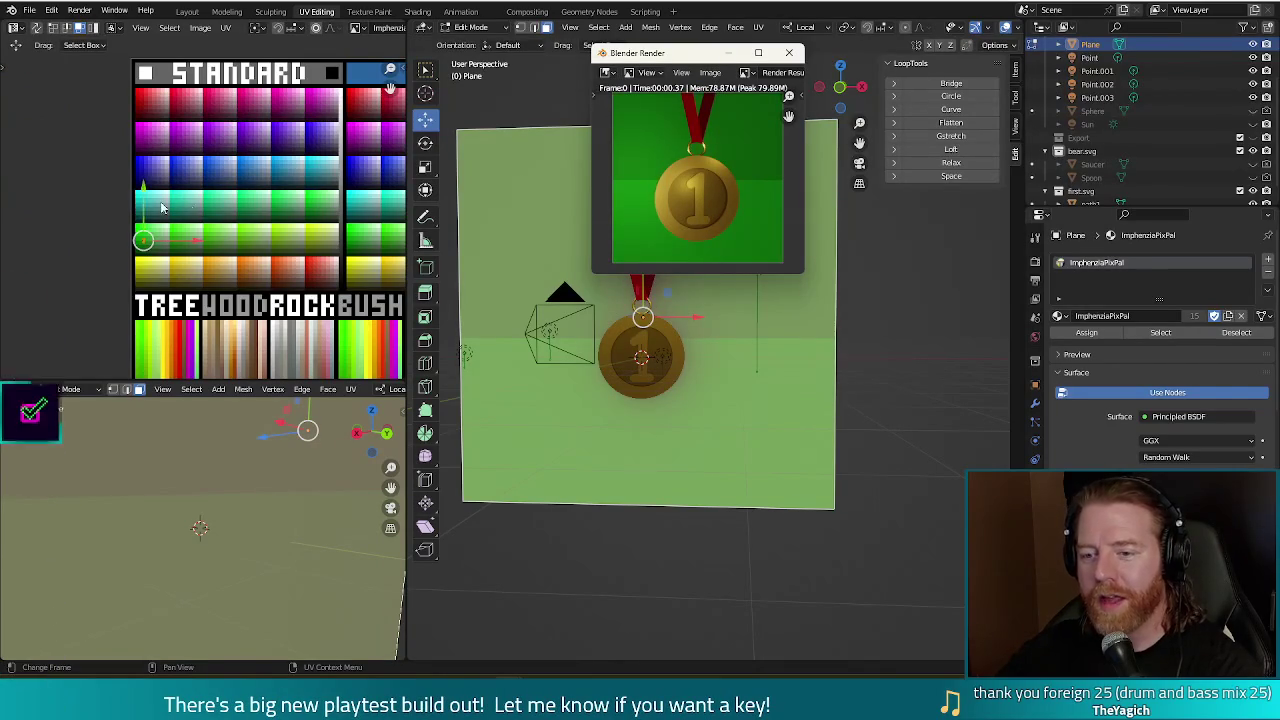
{"action": "key", "text": "F11"}
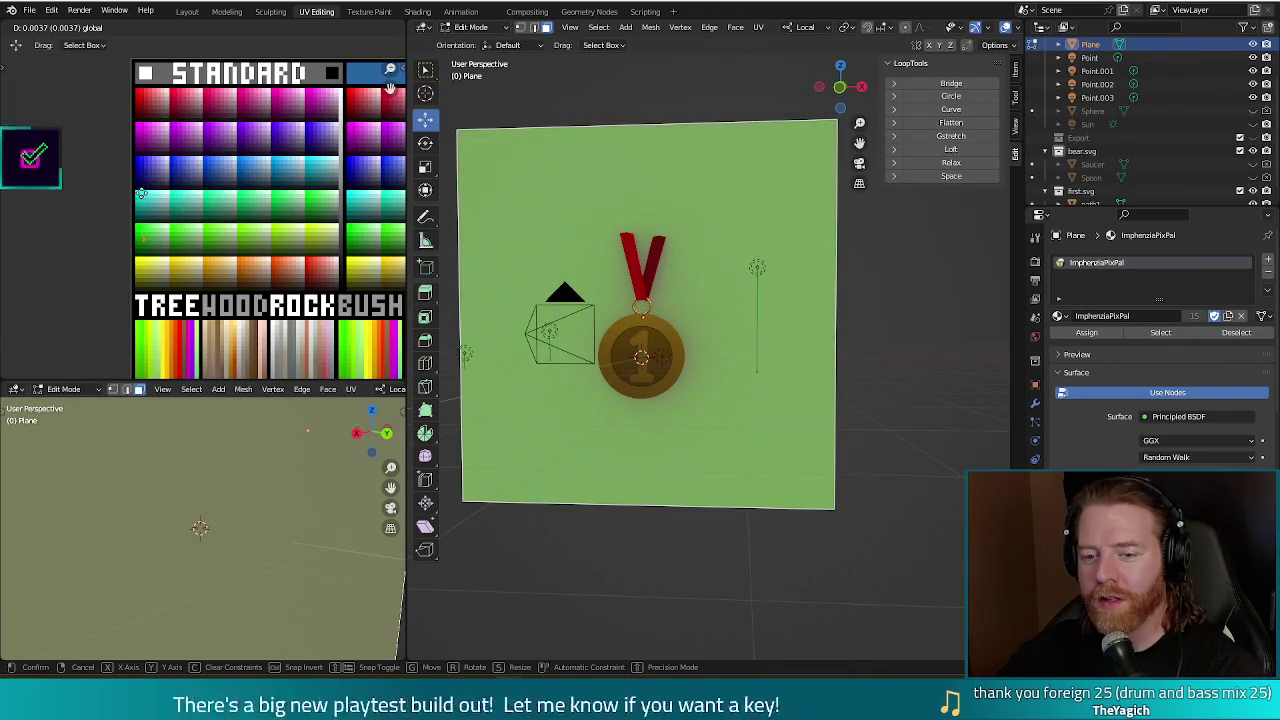
{"action": "key", "text": "F12"}
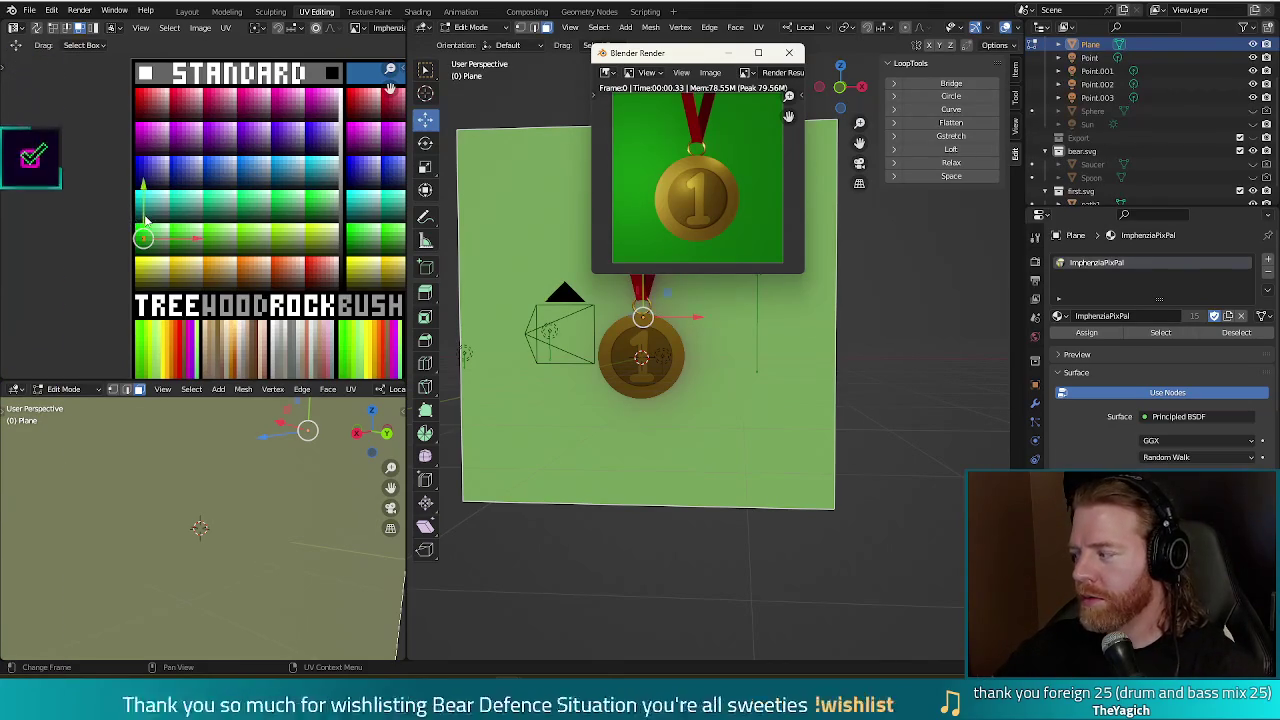
Move the backdrop UVs onto the pink rows, then onto a light lavender swatch.
{"action": "left_click_drag", "start_coordinate": [145, 218], "coordinate": [228, 113]}
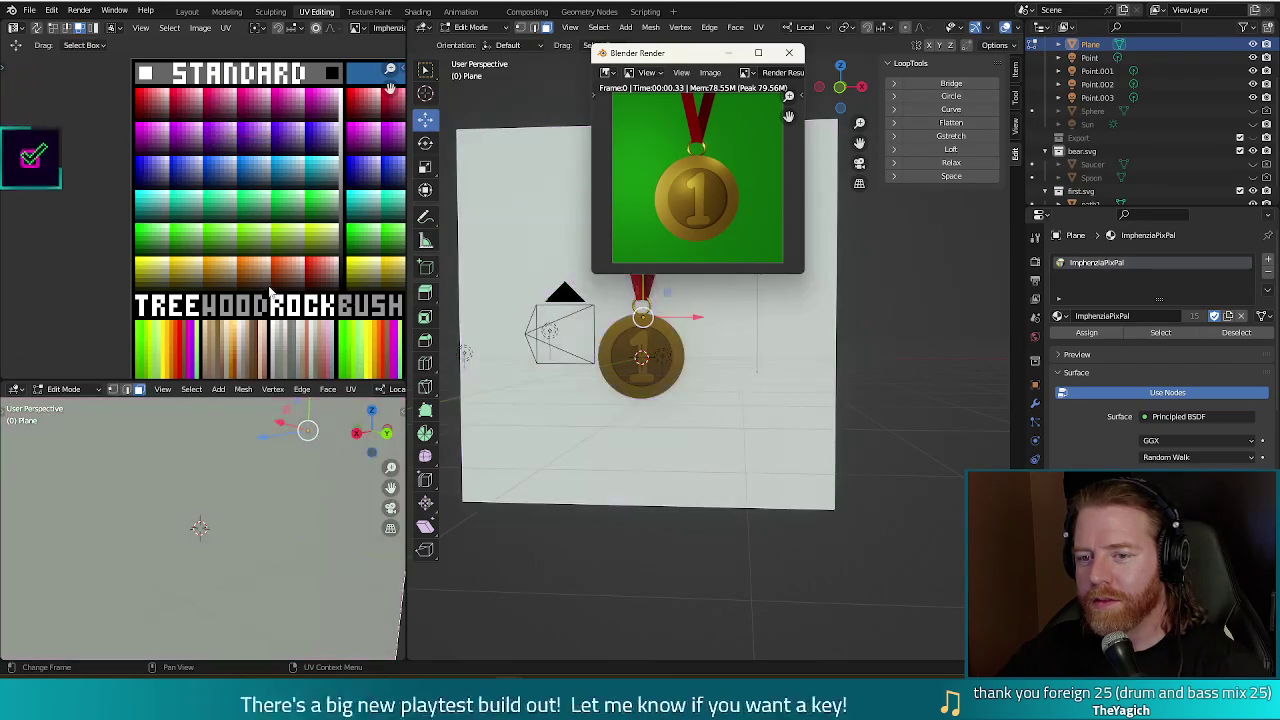
{"action": "left_click_drag", "start_coordinate": [270, 134], "coordinate": [345, 135]}
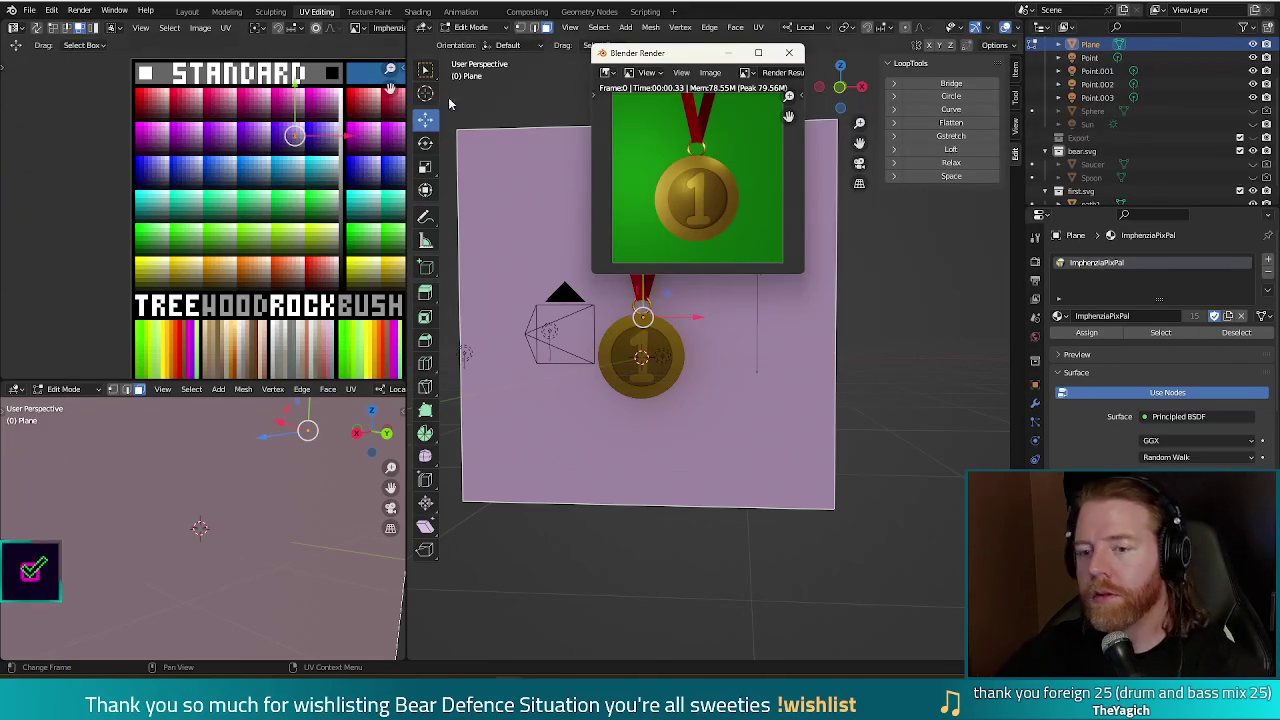
{"action": "key", "text": "Escape"}
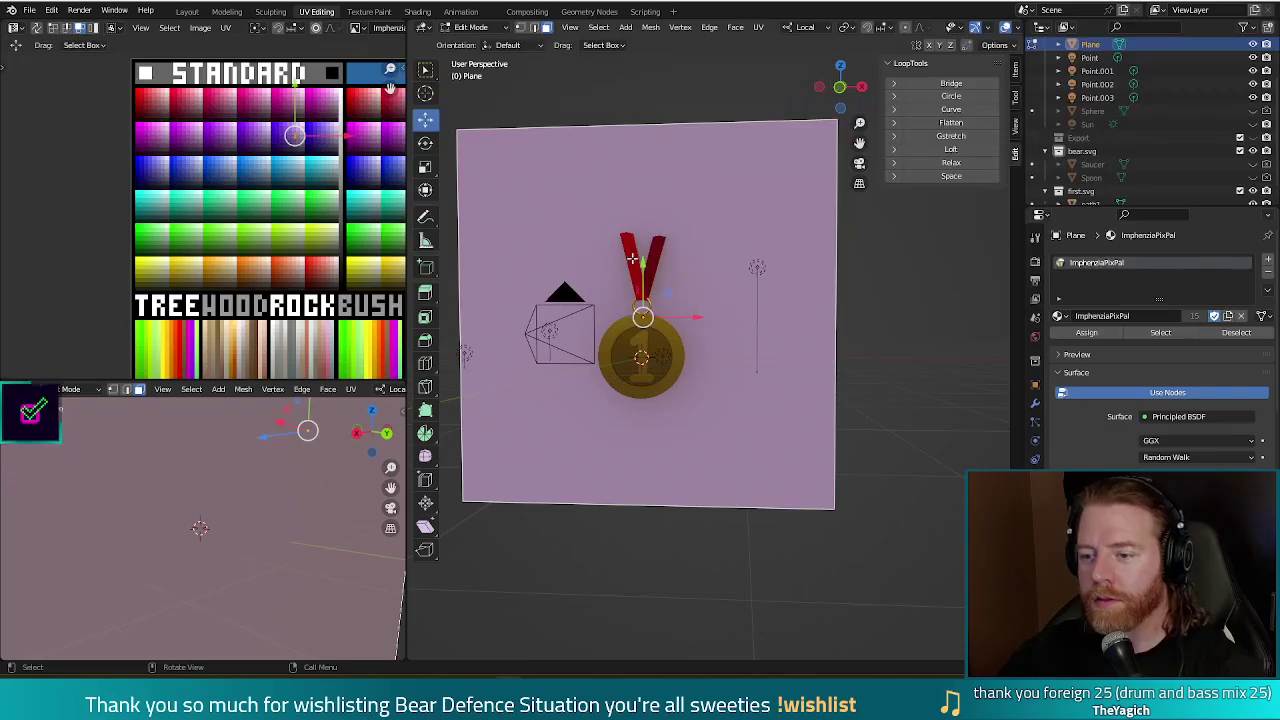
Select the medal's ribbon faces and move their UVs onto a lime green swatch, then render.
{"action": "key", "text": "Tab"}
{"action": "left_click", "coordinate": [638, 263]}
{"action": "key", "text": "Tab"}
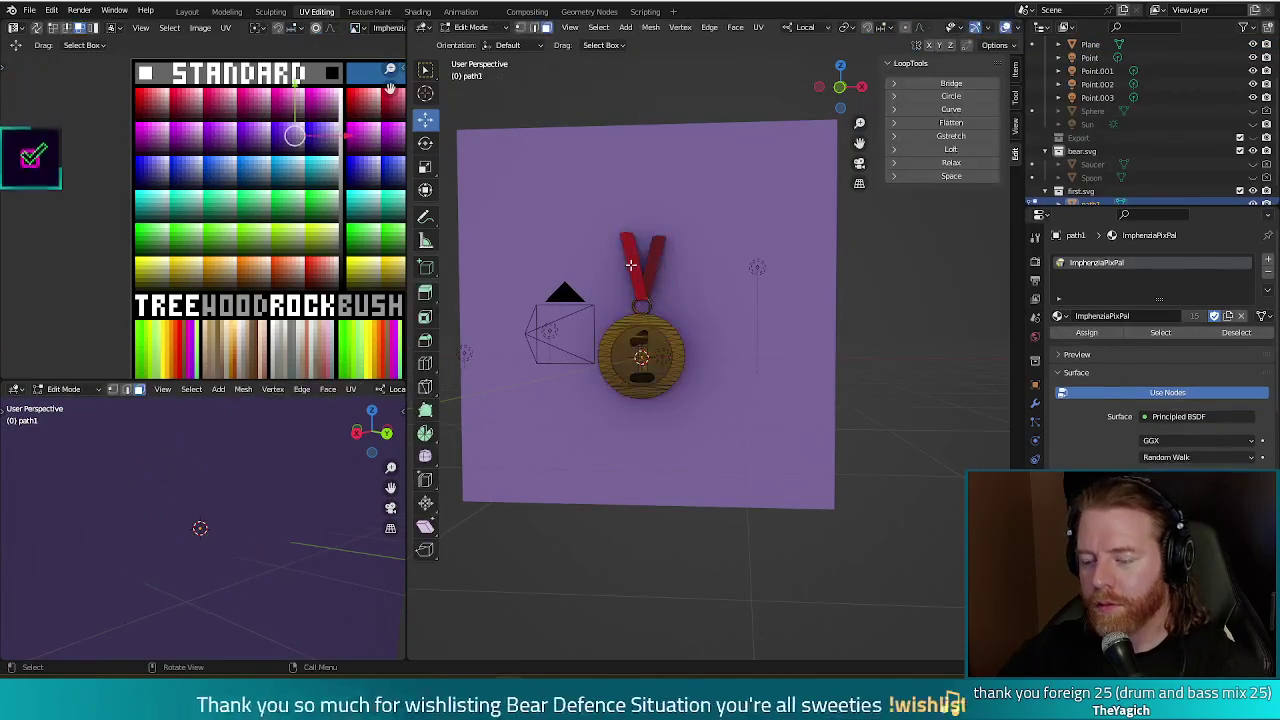
{"action": "key", "text": "l"}
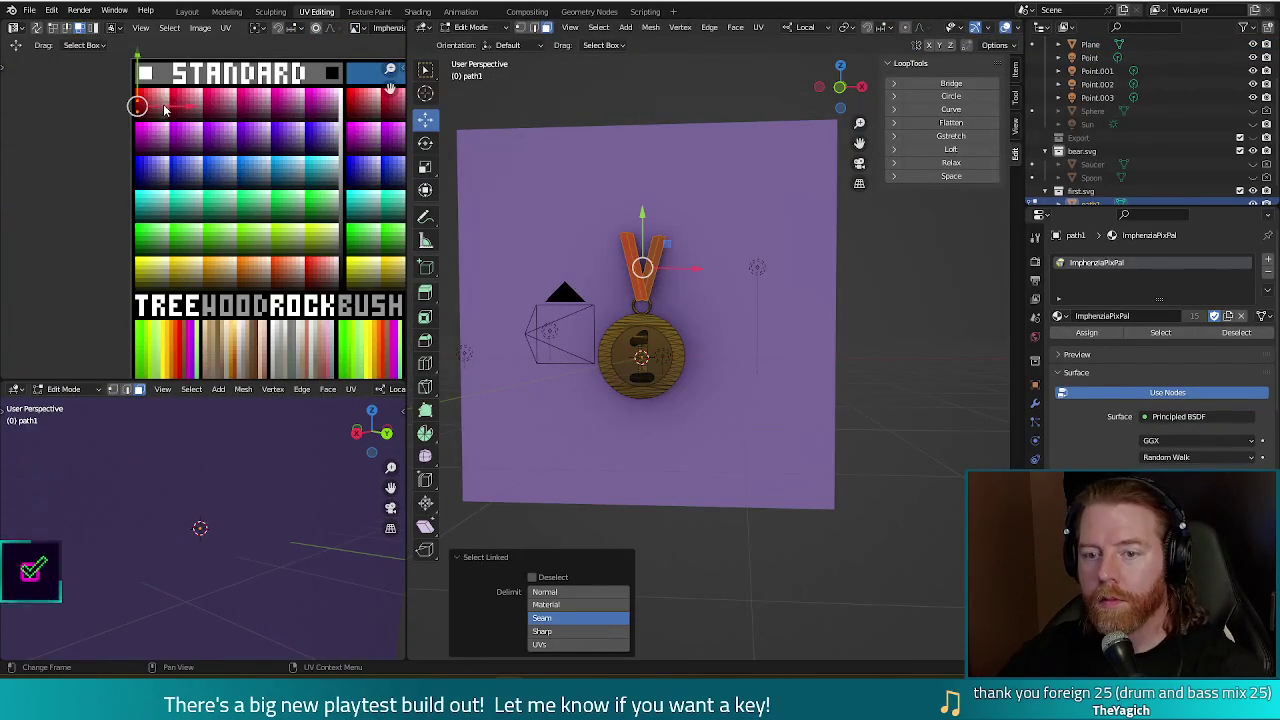
{"action": "key", "text": "g"}
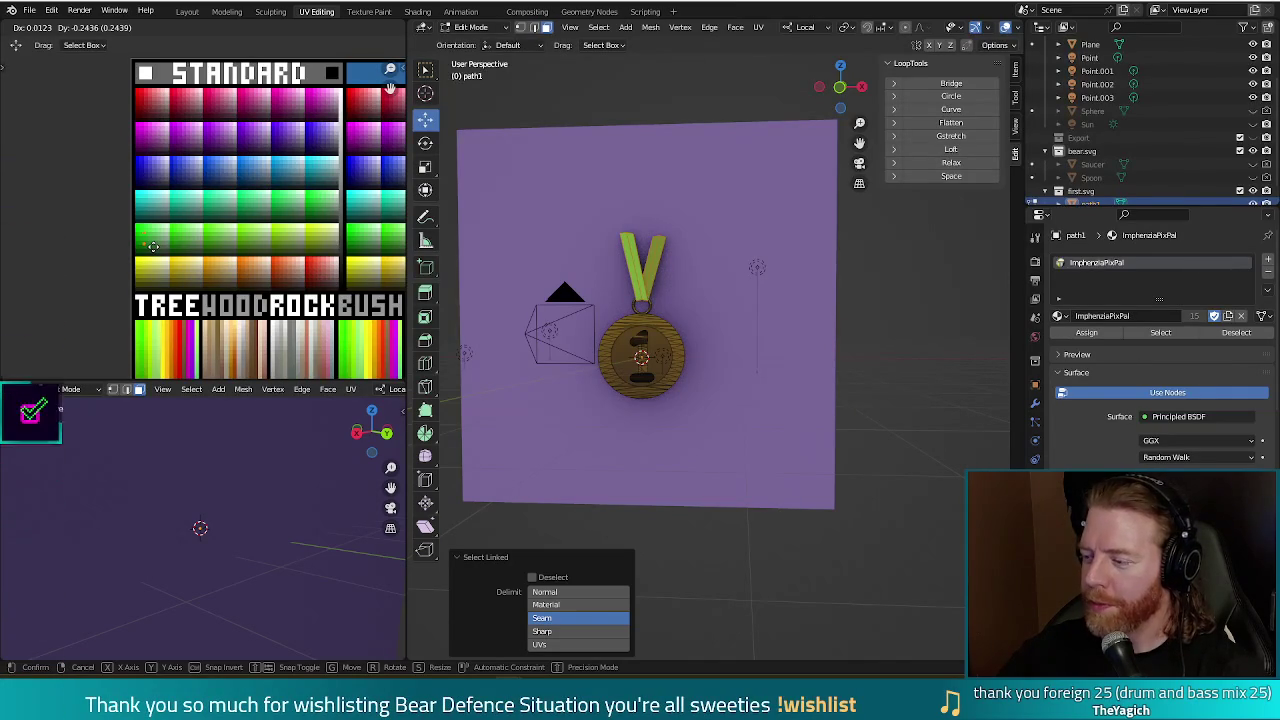
{"action": "left_click", "coordinate": [154, 248]}
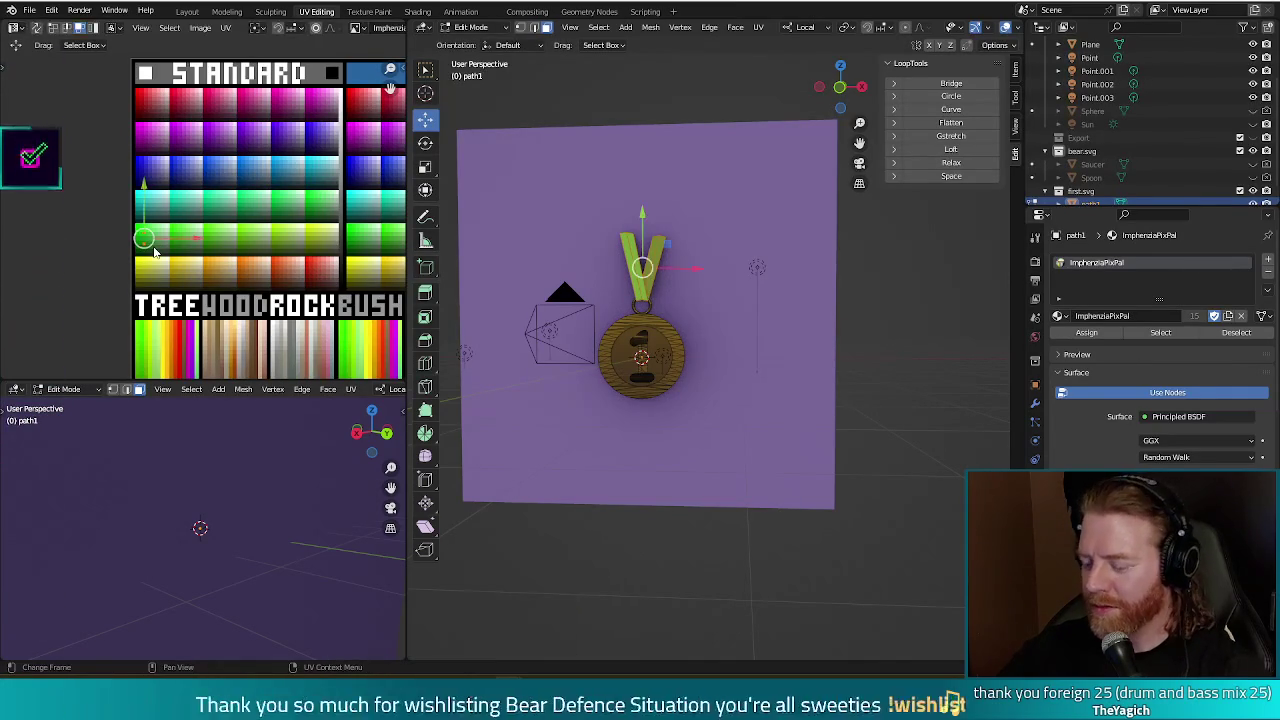
{"action": "key", "text": "F12"}
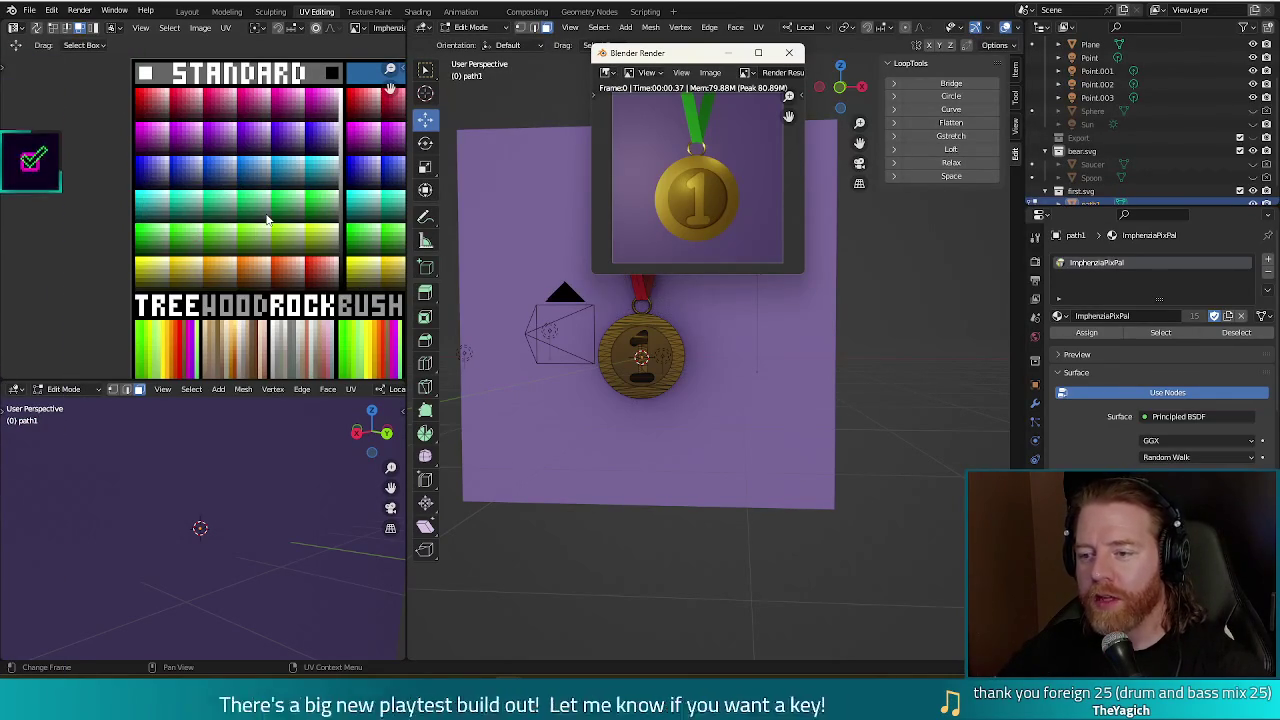
Undo the ribbon colour change so the ribbon returns to red.
{"action": "key", "text": "Tab"}
{"action": "key", "text": "ctrl+z"}
{"action": "key", "text": "Tab"}
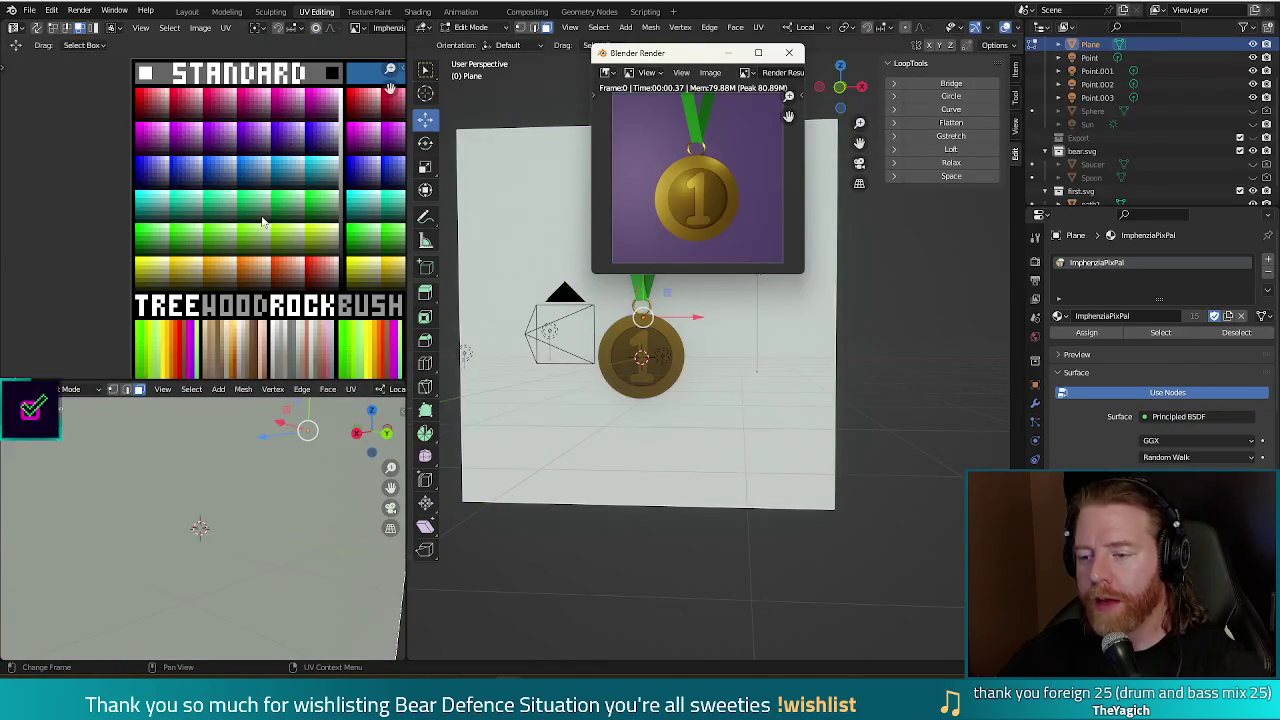
{"action": "key", "text": "ctrl+z"}
{"action": "key", "text": "ctrl+z"}
{"action": "key", "text": "ctrl+z"}
{"action": "key", "text": "ctrl+z"}
{"action": "key", "text": "ctrl+z"}
{"action": "key", "text": "ctrl+z"}
{"action": "key", "text": "ctrl+z"}
{"action": "key", "text": "ctrl+z"}
{"action": "key", "text": "ctrl+z"}
{"action": "key", "text": "ctrl+z"}
{"action": "key", "text": "ctrl+z"}
{"action": "key", "text": "ctrl+z"}
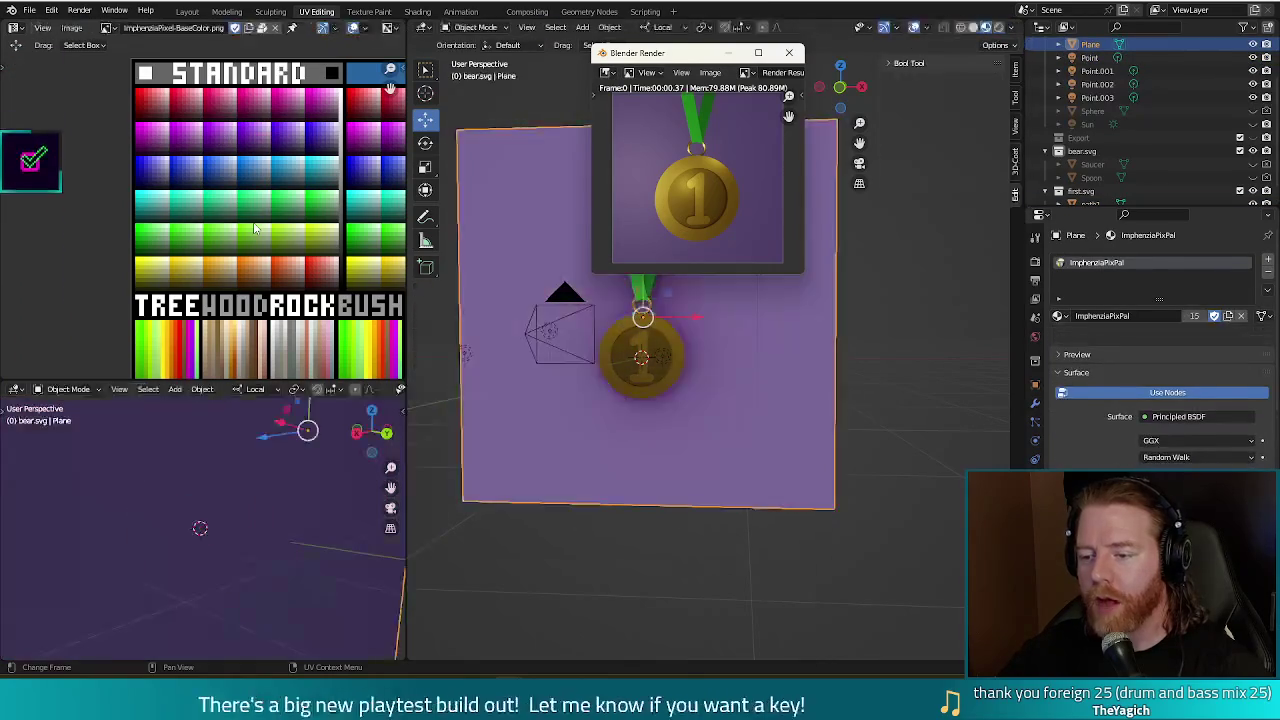
{"action": "key", "text": "ctrl+z"}
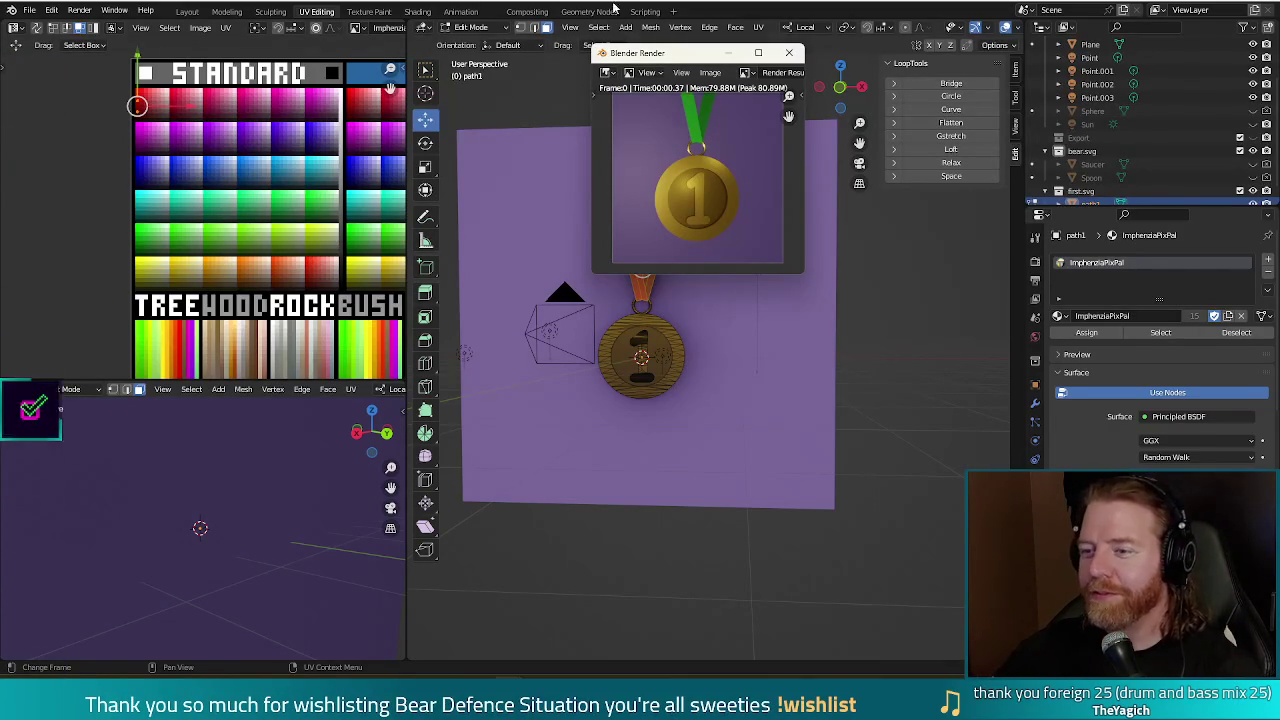
Close the render preview, leave Edit Mode and select the backdrop plane.
{"action": "left_click", "coordinate": [789, 52]}
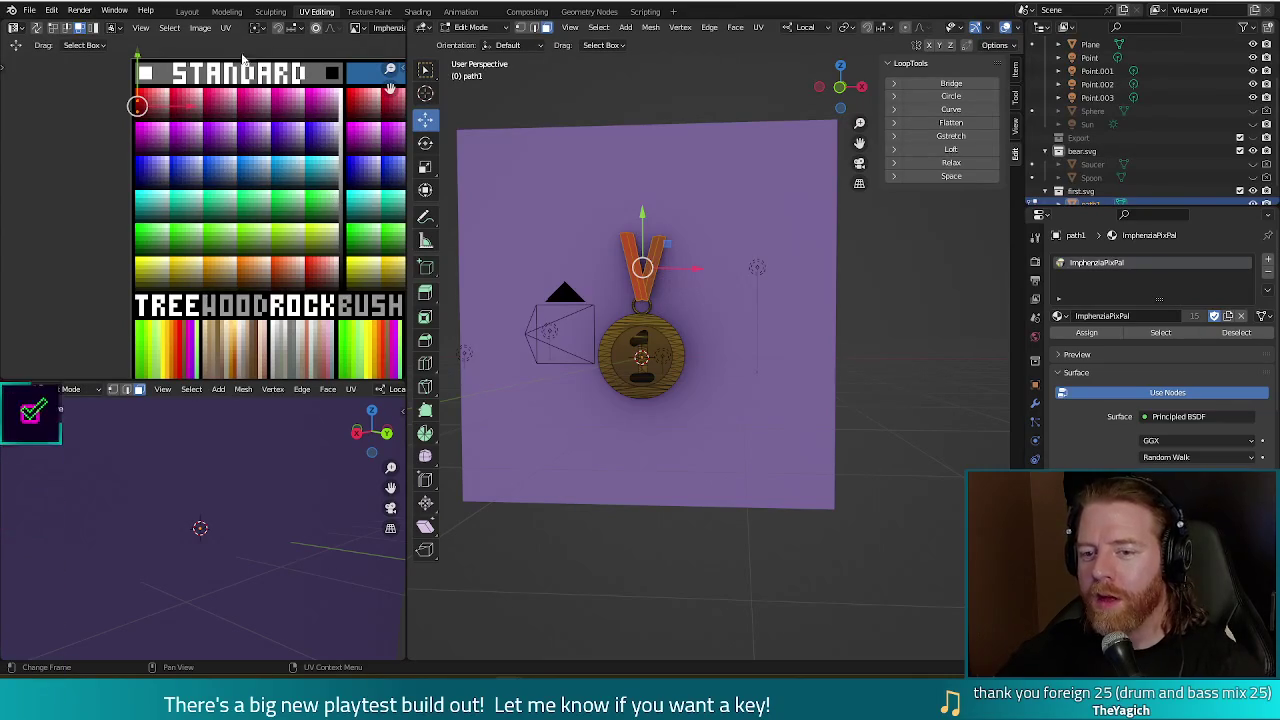
{"action": "key", "text": "Tab"}
{"action": "left_click", "coordinate": [737, 210]}
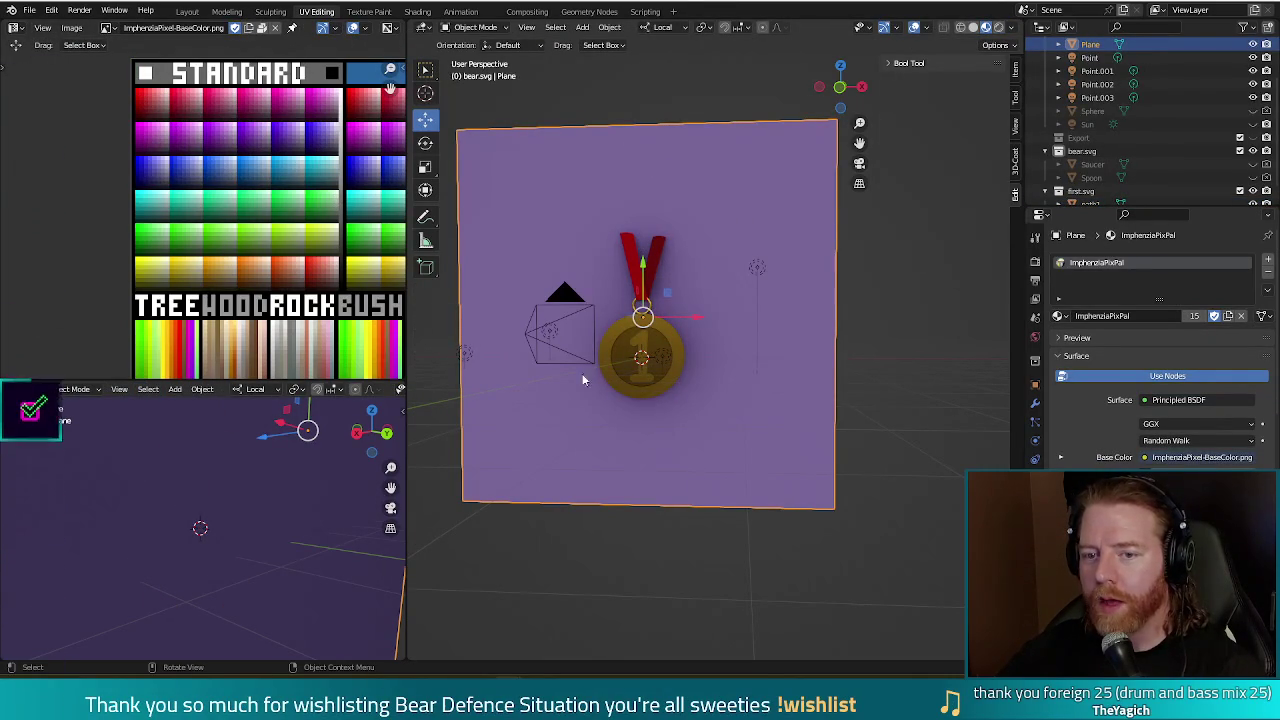
Scale, rotate and move the backdrop's UVs across the red palette rows, flipping the gradient.
{"action": "key", "text": "Tab"}
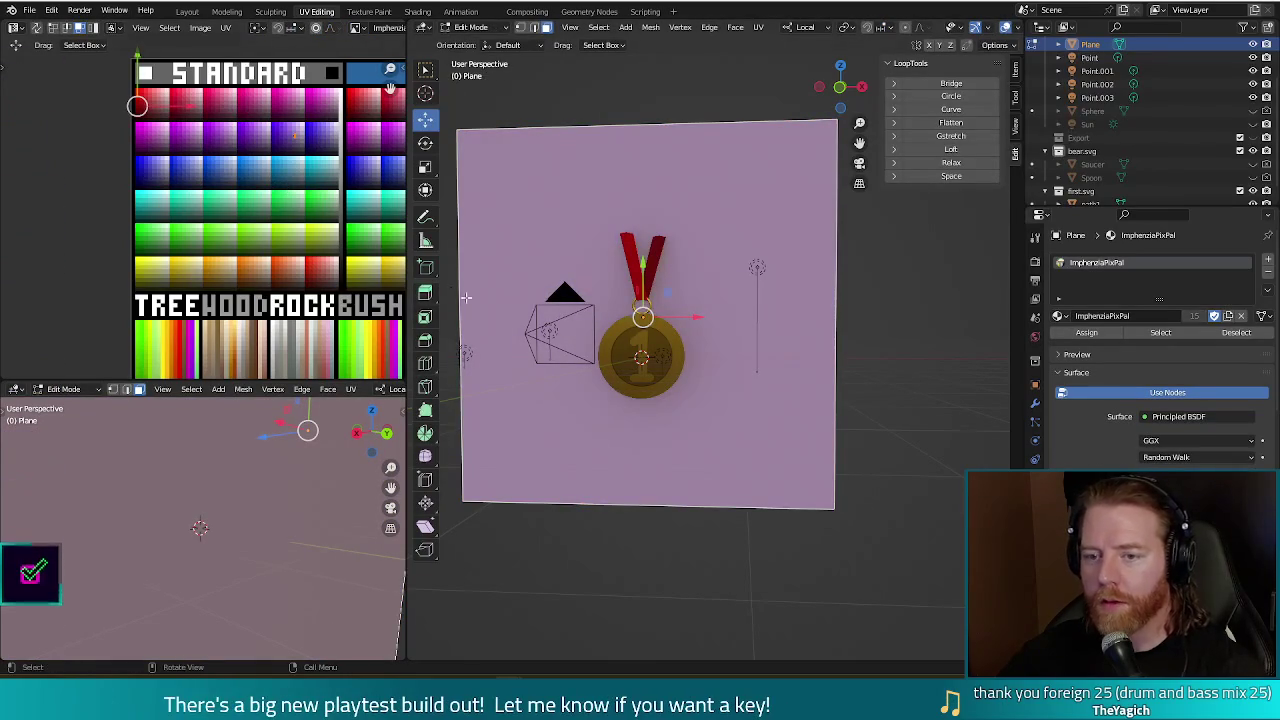
{"action": "key", "text": "s"}
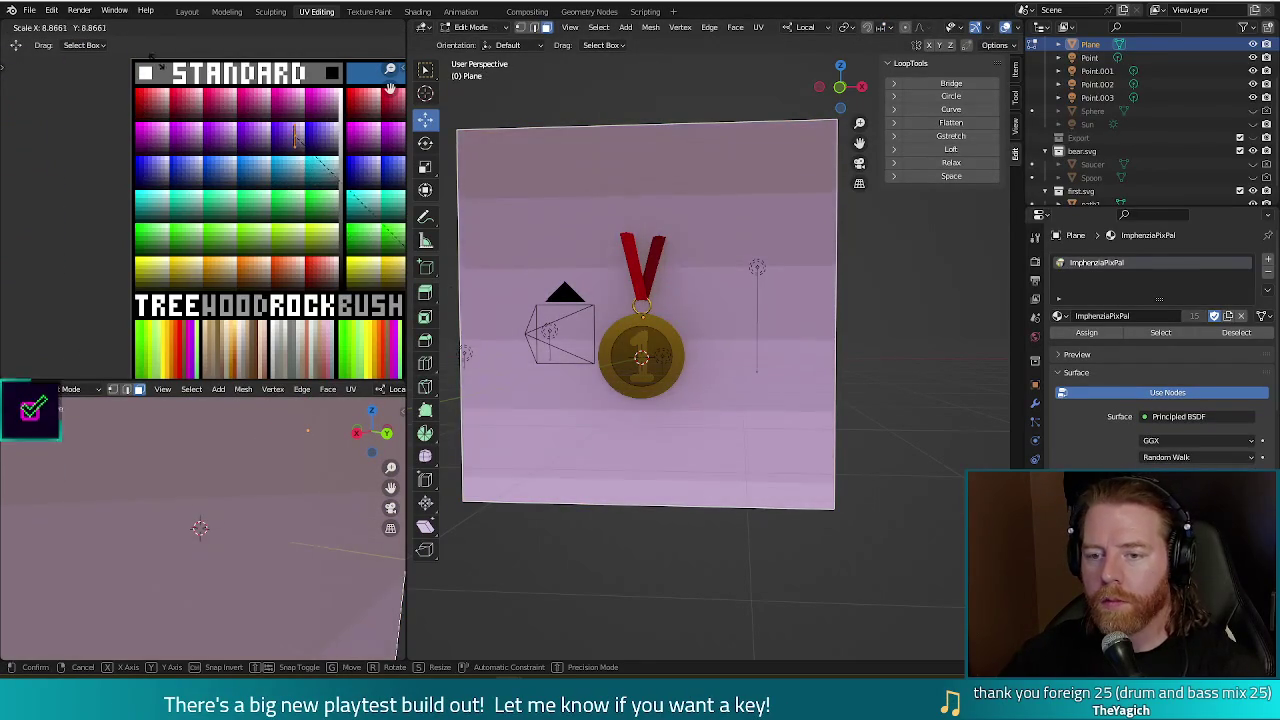
{"action": "key", "text": "r"}
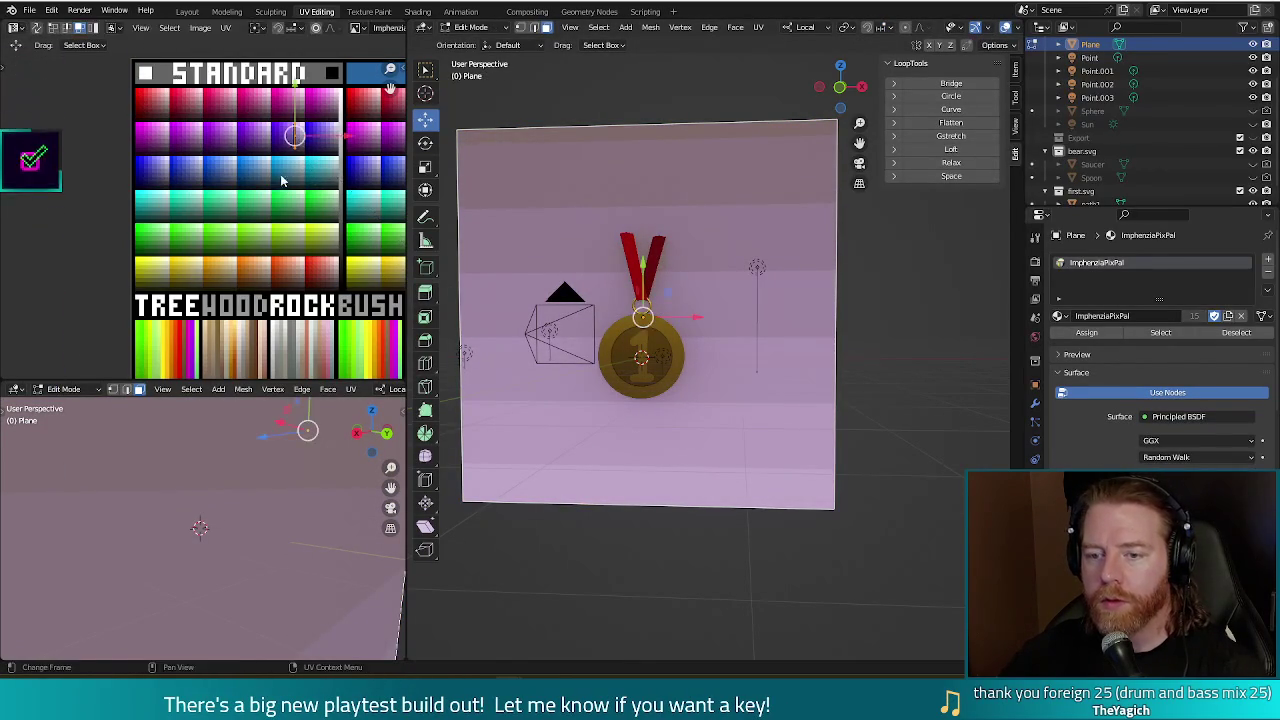
{"action": "left_click", "coordinate": [228, 208]}
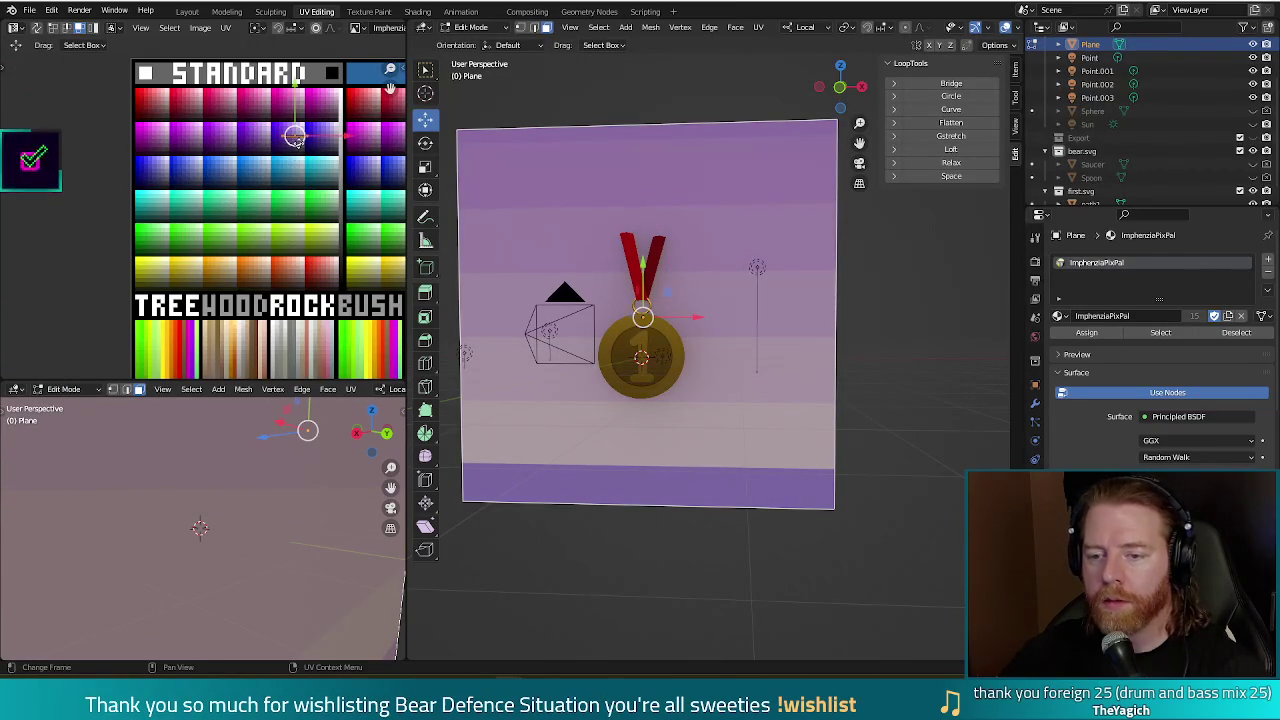
{"action": "key", "text": "g"}
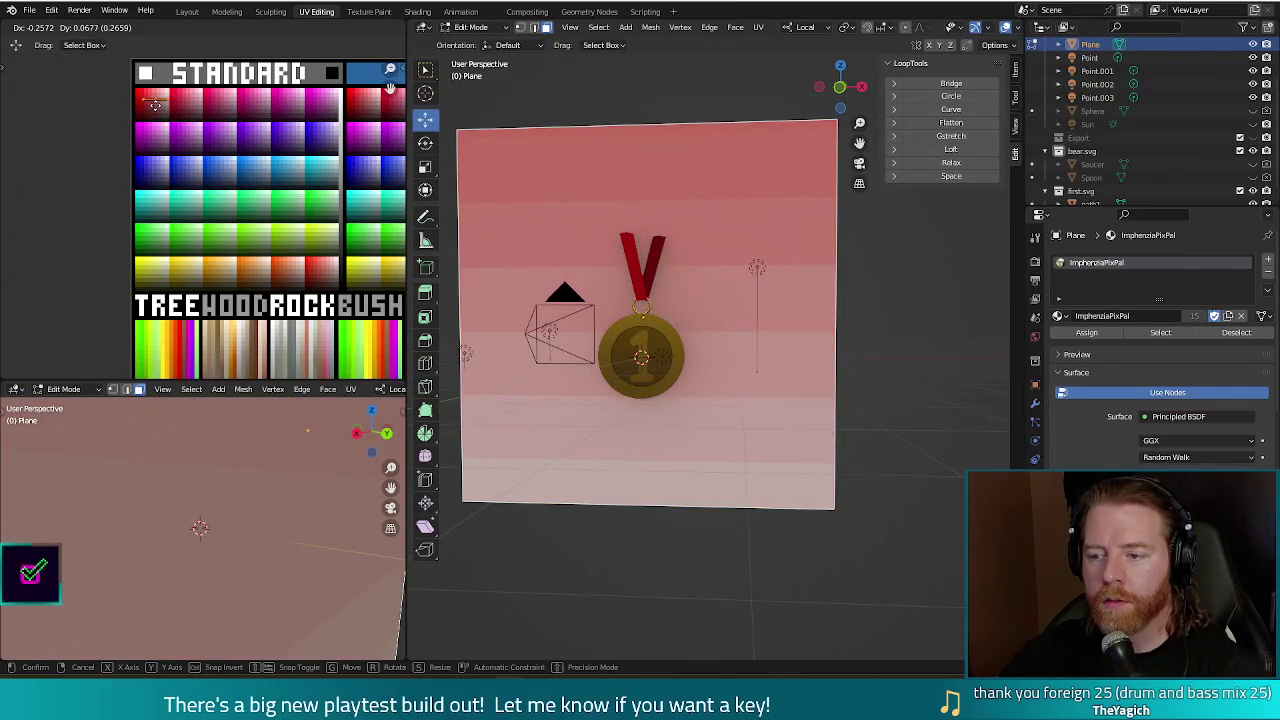
{"action": "key", "text": "r"}
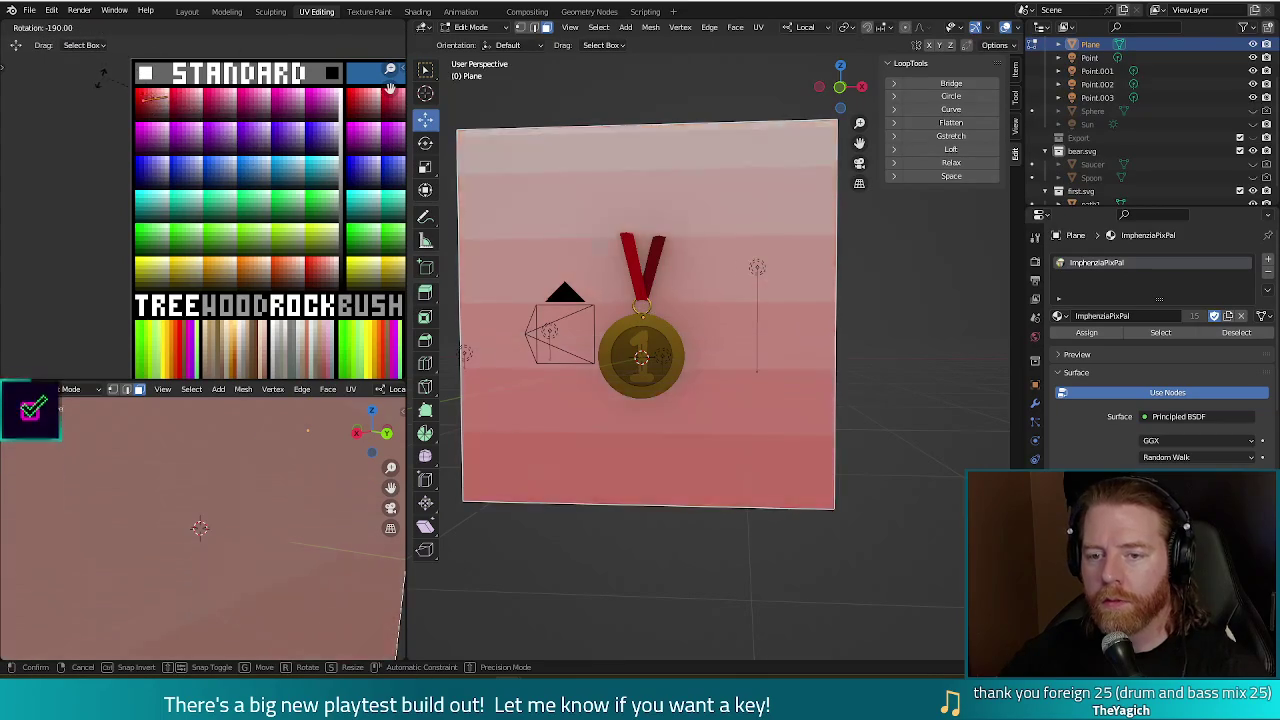
{"action": "left_click", "coordinate": [110, 70]}
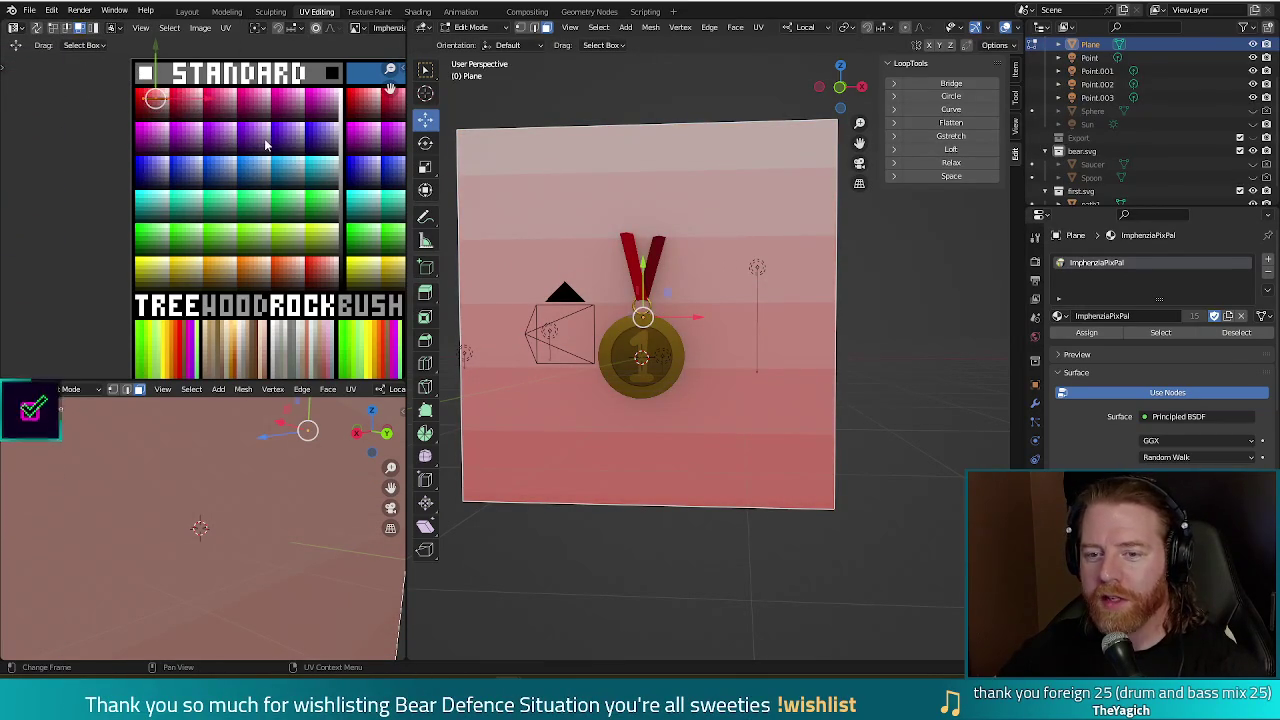
Shrink and reposition the UVs to soften the red-to-pink gradient, then render.
{"action": "key", "text": "s"}
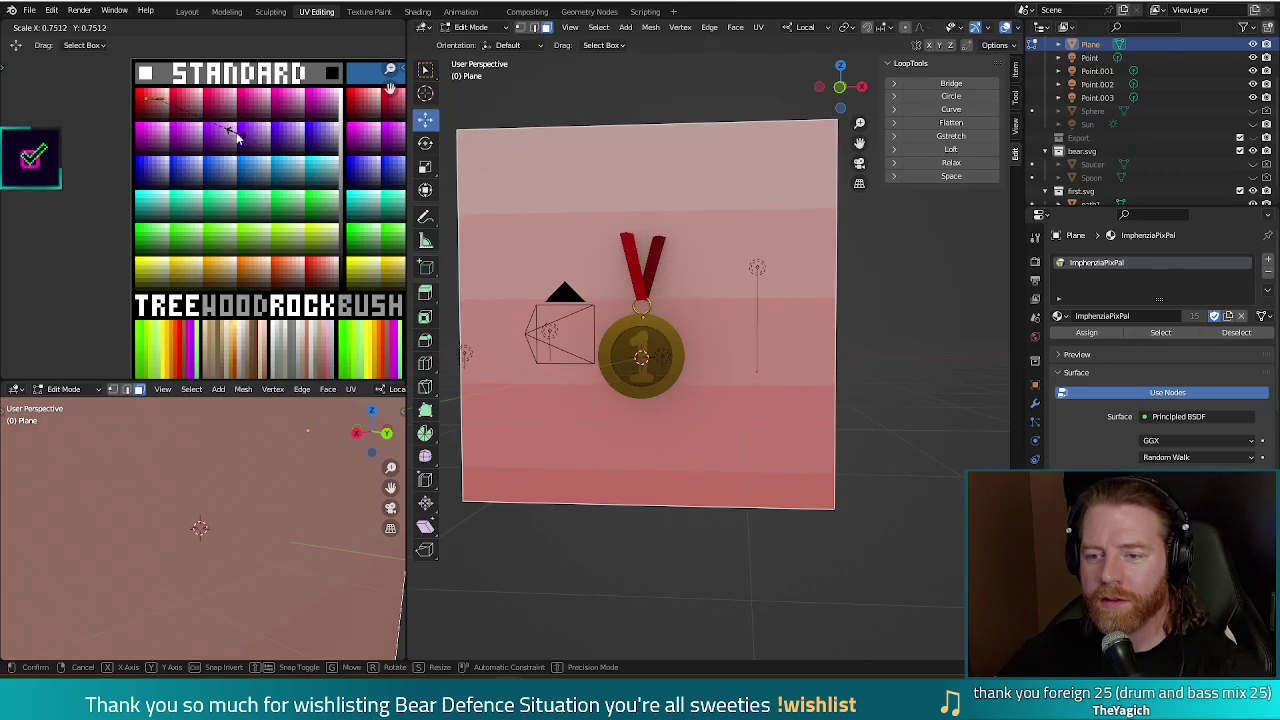
{"action": "key", "text": "g"}
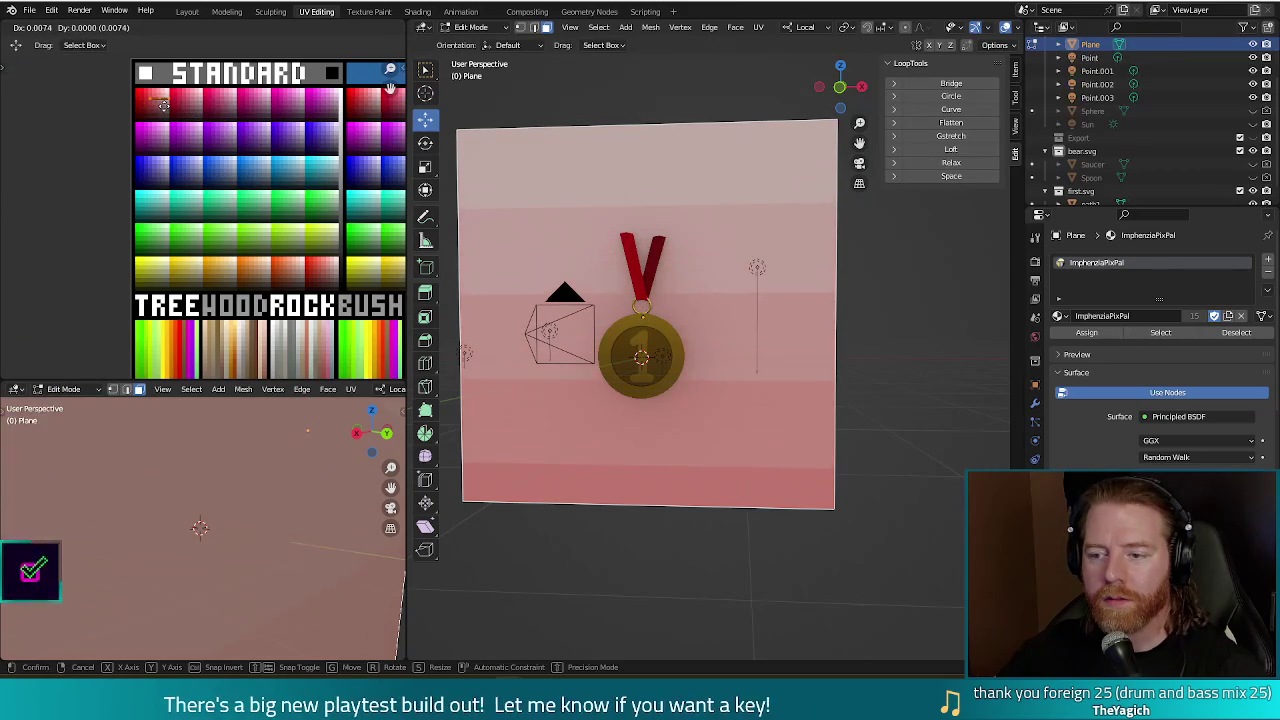
{"action": "left_click", "coordinate": [165, 108]}
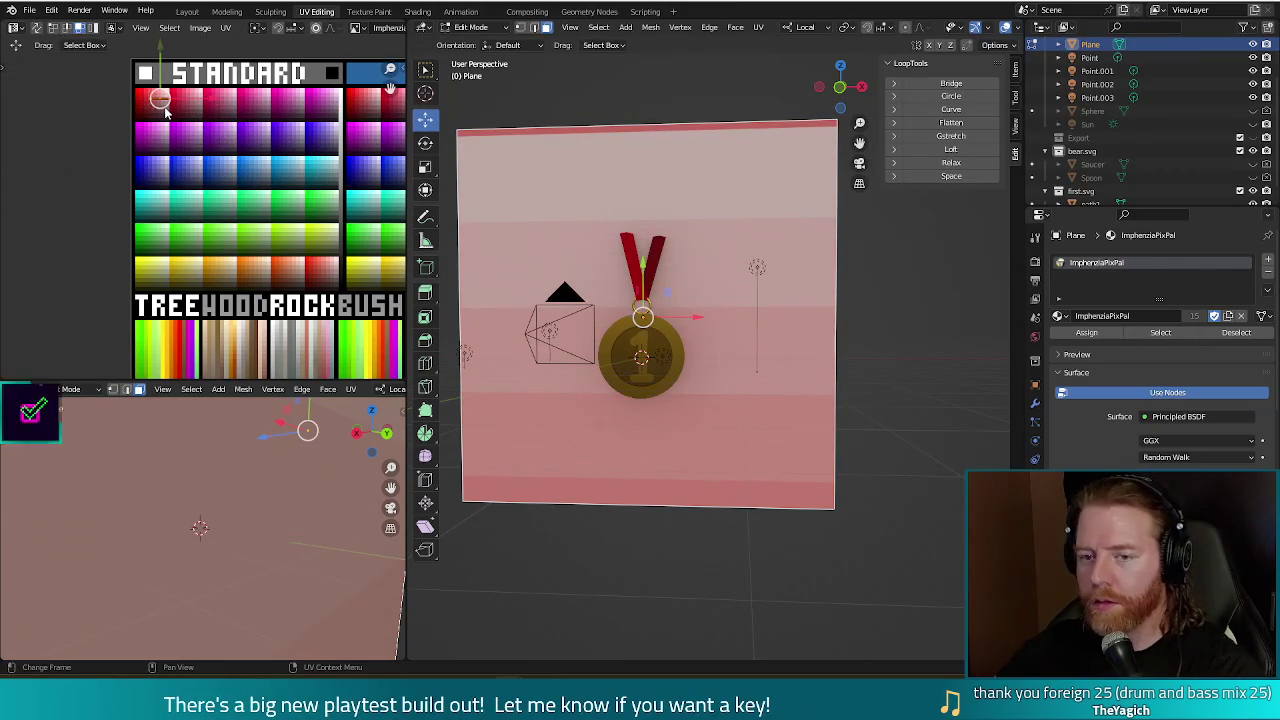
{"action": "key", "text": "F12"}
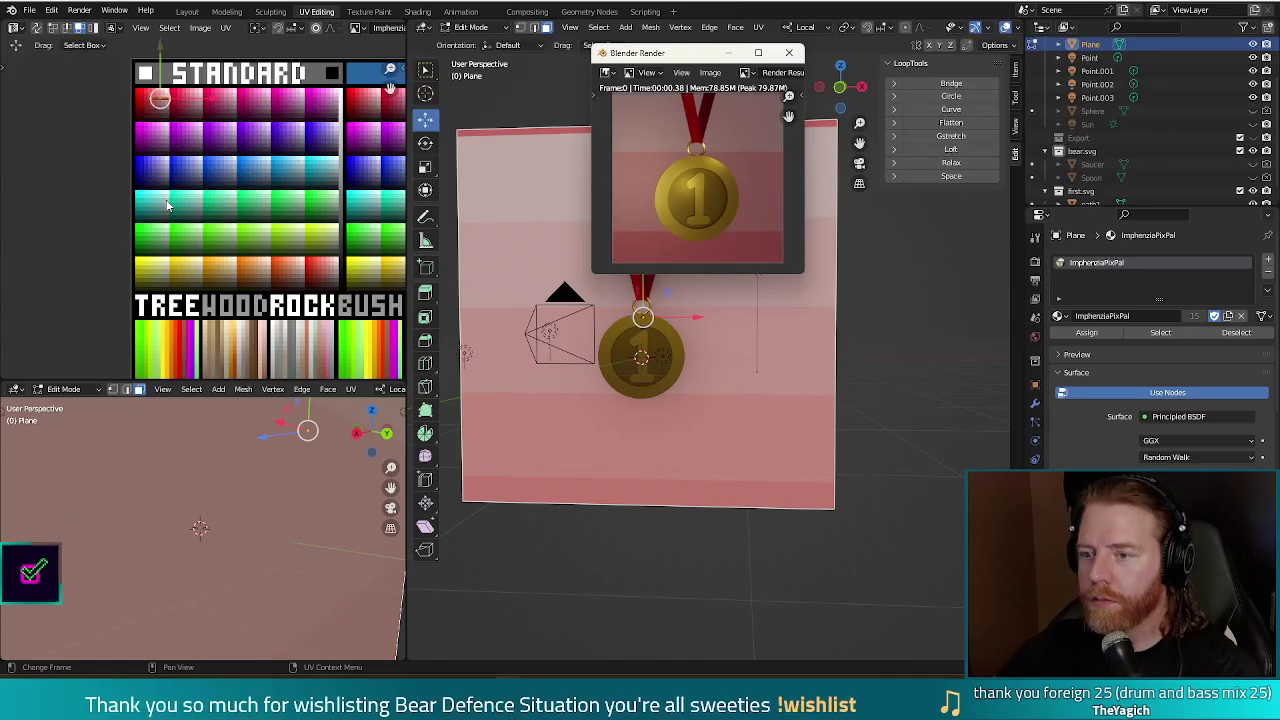
Shift and shrink the backdrop's UVs on the palette, test-rendering in between.
{"action": "key", "text": "g"}
{"action": "left_click", "coordinate": [158, 57]}
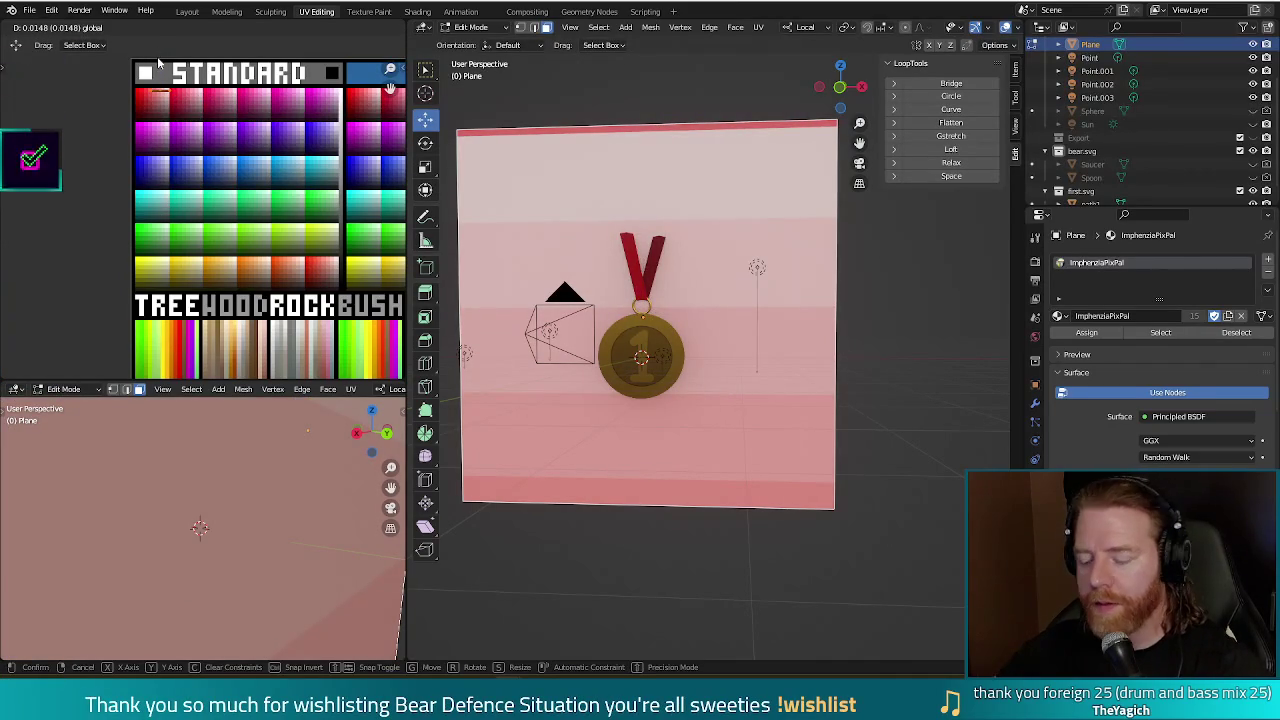
{"action": "key", "text": "F12"}
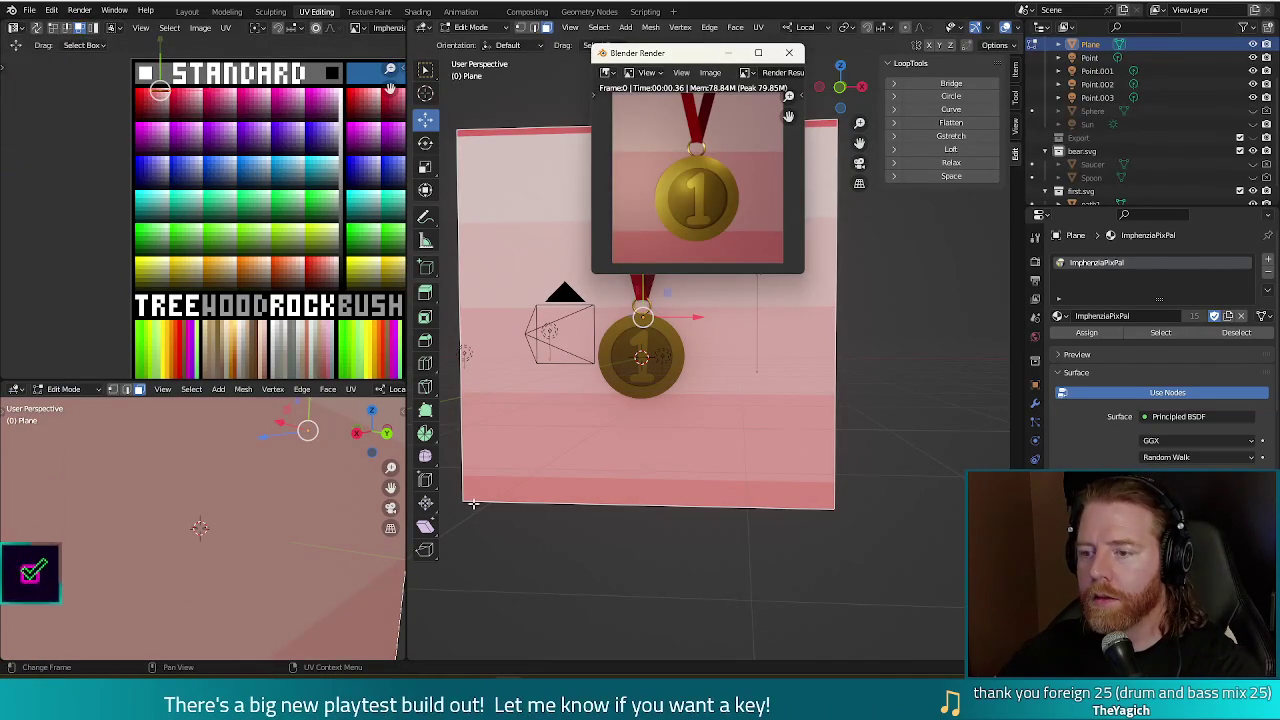
{"action": "left_click", "coordinate": [473, 503]}
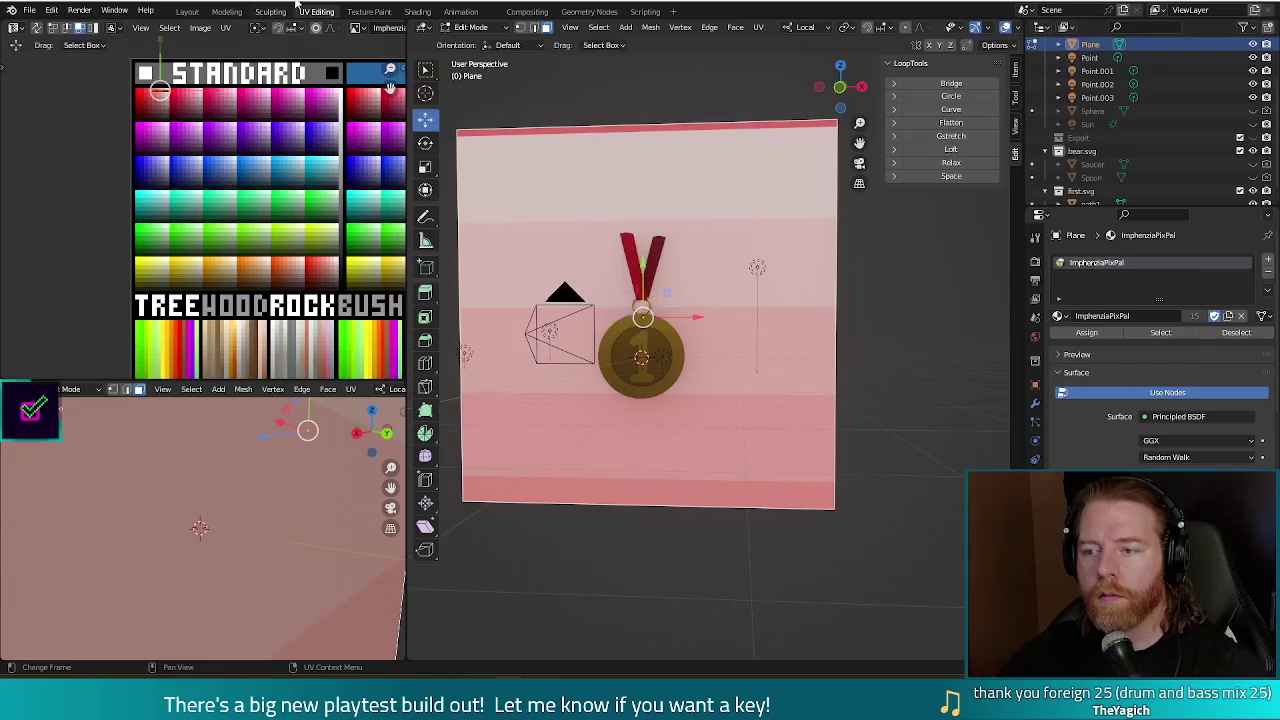
{"action": "key", "text": "s"}
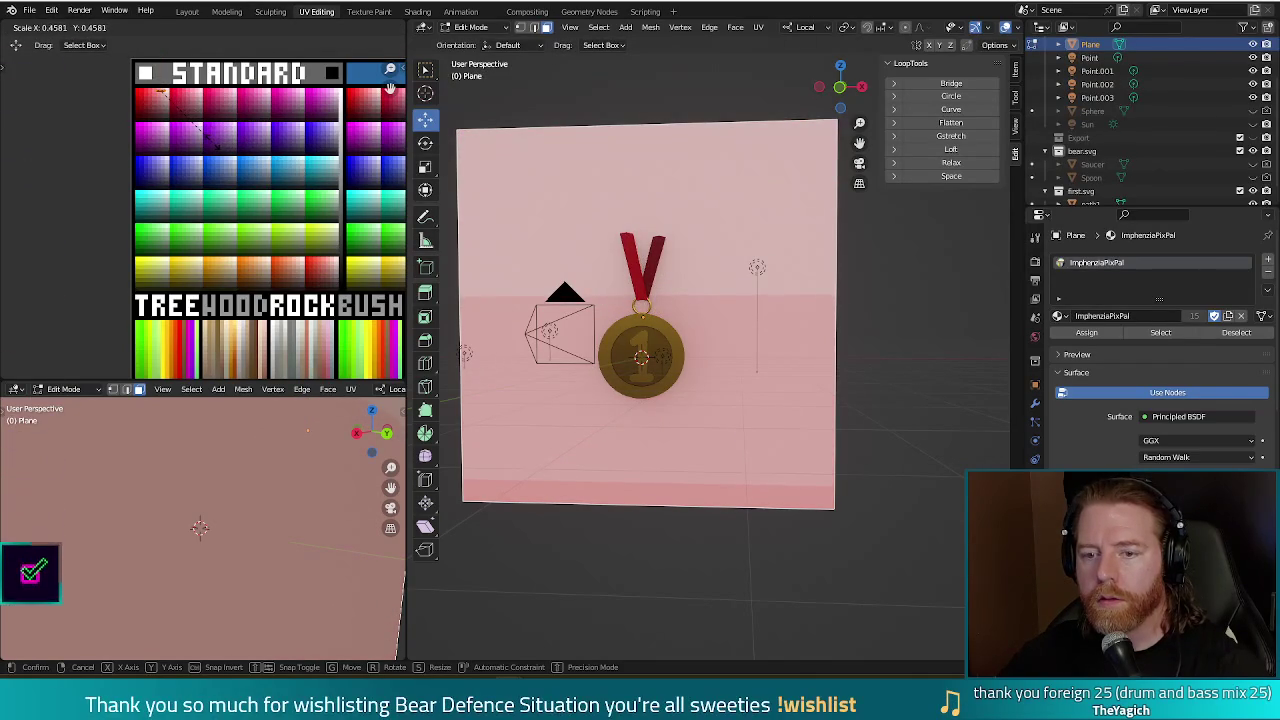
{"action": "left_click", "coordinate": [160, 92]}
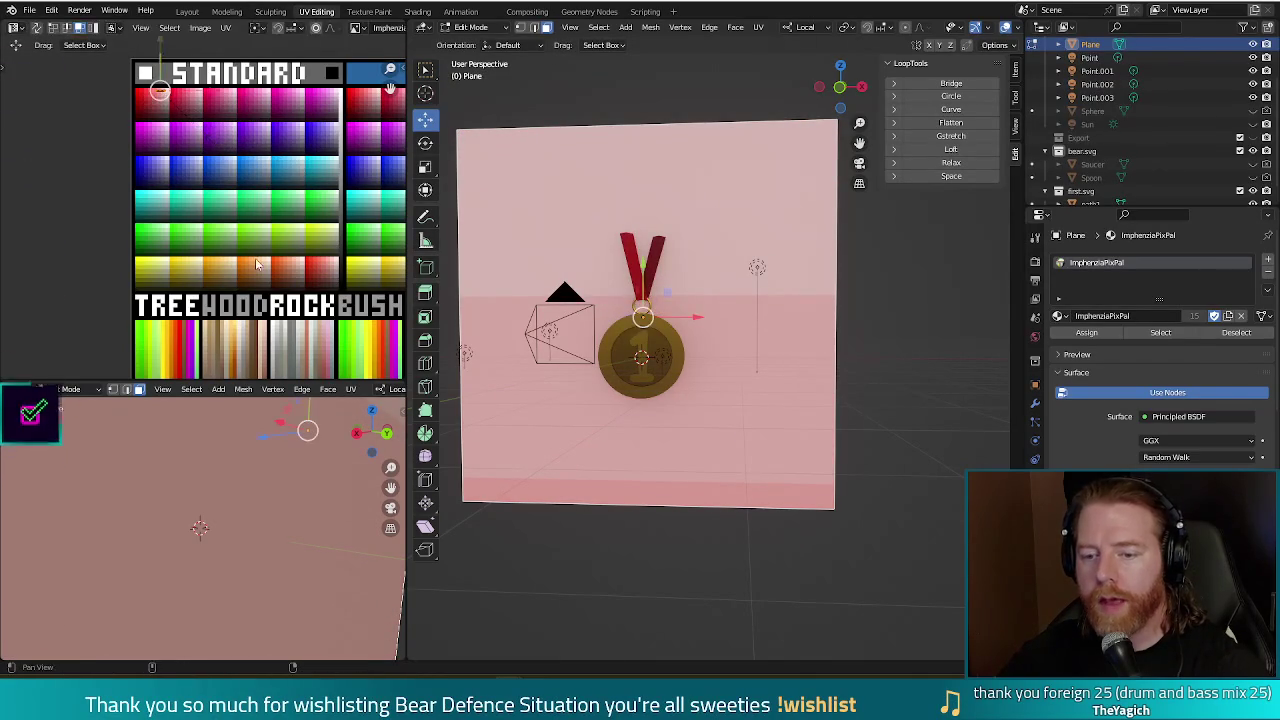
Bring the STANDARD red swatches back into view and test-render the backdrop.
{"action": "middle_click_drag", "start_coordinate": [256, 259], "coordinate": [184, 146]}
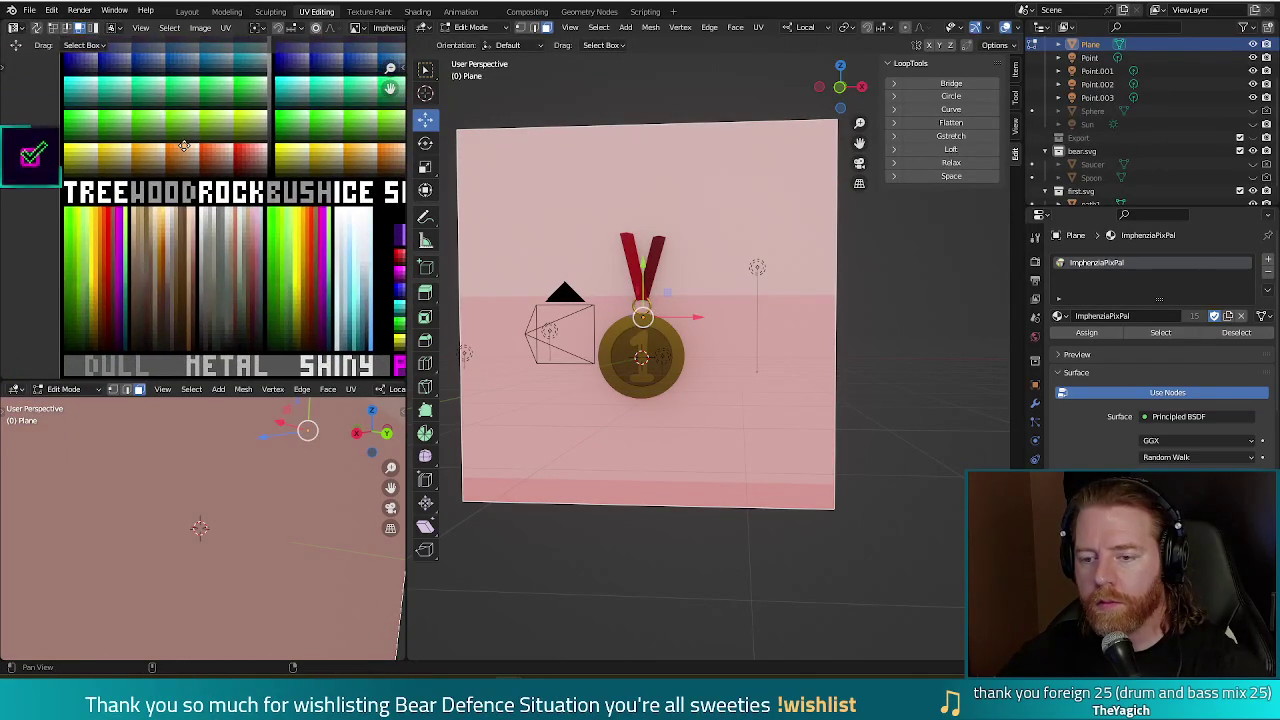
{"action": "scroll", "coordinate": [184, 146], "scroll_direction": "down", "scroll_amount": 2}
{"action": "scroll", "coordinate": [178, 180], "scroll_direction": "down", "scroll_amount": 2}
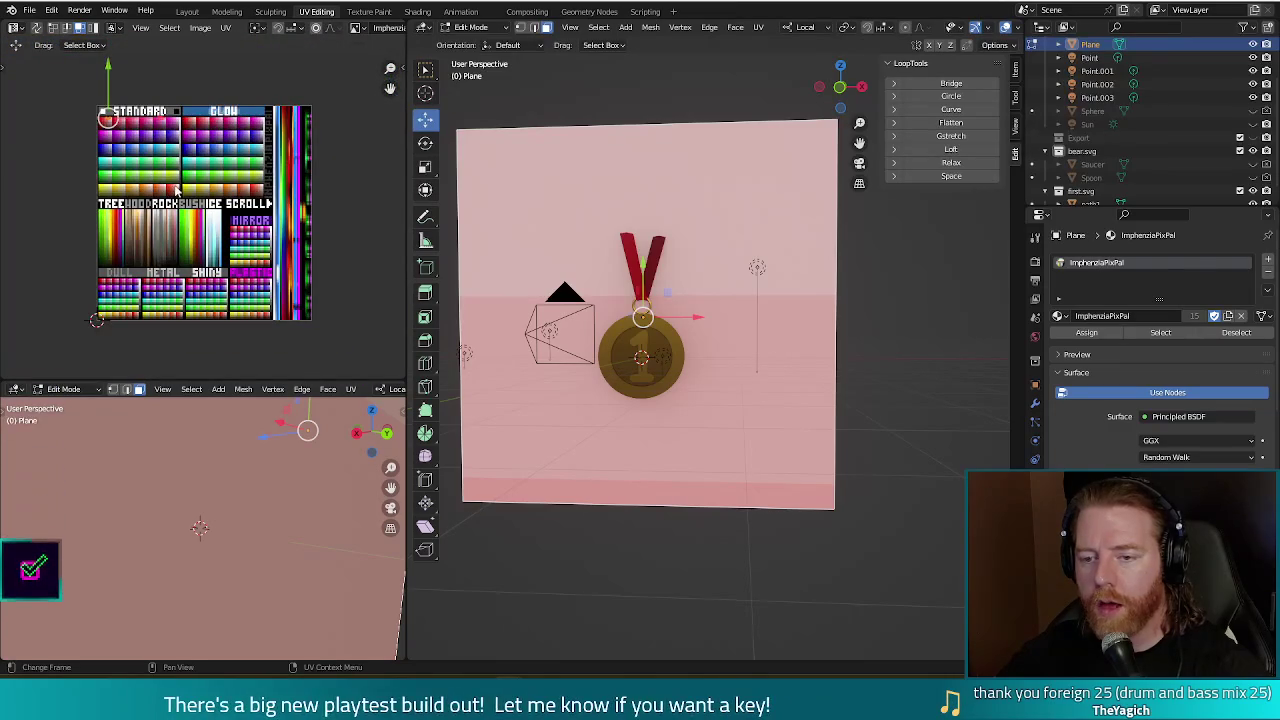
{"action": "scroll", "coordinate": [109, 152], "scroll_direction": "up", "scroll_amount": 2}
{"action": "scroll", "coordinate": [120, 145], "scroll_direction": "down", "scroll_amount": 1}
{"action": "scroll", "coordinate": [140, 135], "scroll_direction": "up", "scroll_amount": 1}
{"action": "scroll", "coordinate": [163, 123], "scroll_direction": "up", "scroll_amount": 3}
{"action": "middle_click_drag", "start_coordinate": [163, 123], "coordinate": [155, 271]}
{"action": "key", "text": "F12"}
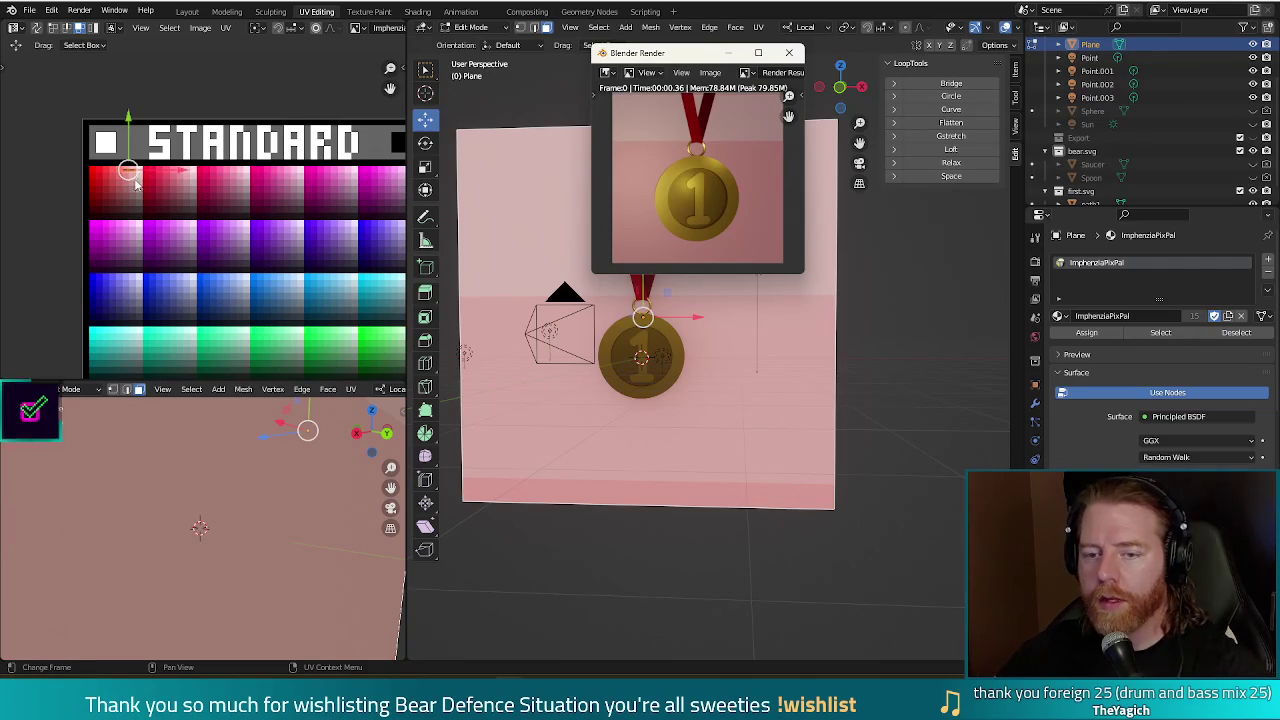
{"action": "left_click", "coordinate": [145, 160]}
Move the backdrop UVs over the top-left pink-red swatches and render.
{"action": "key", "text": "s"}
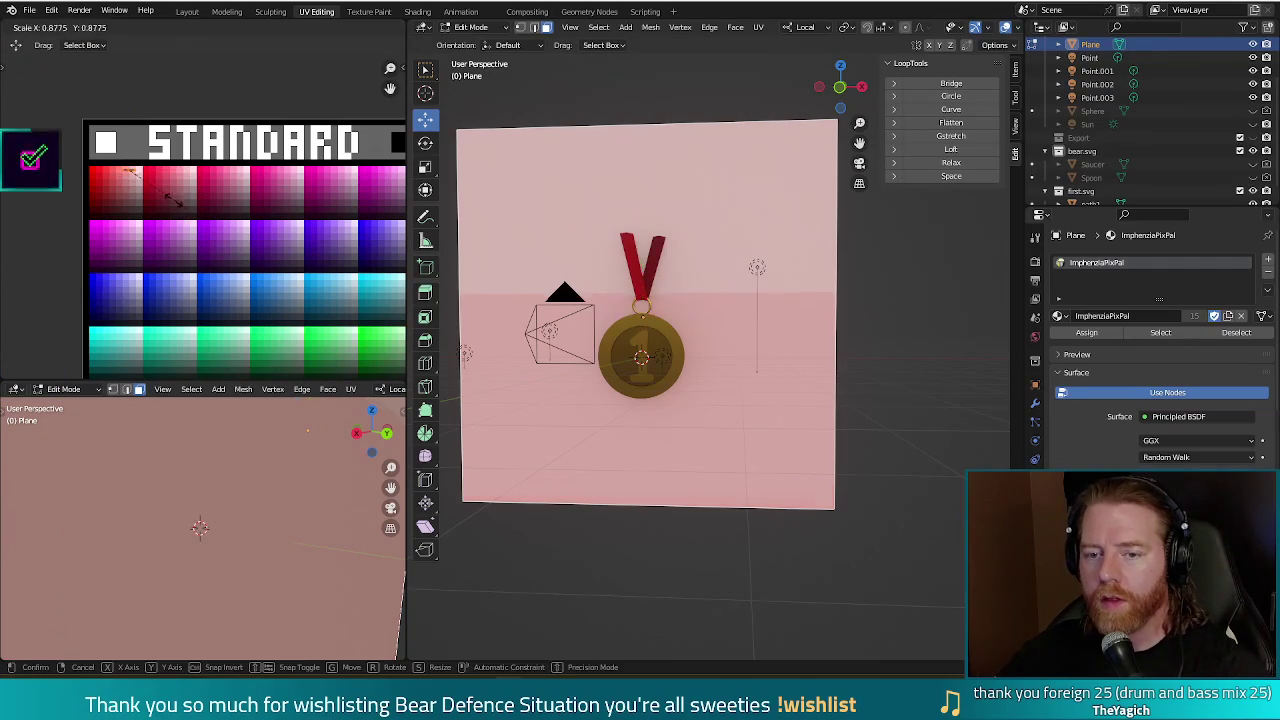
{"action": "key", "text": "g"}
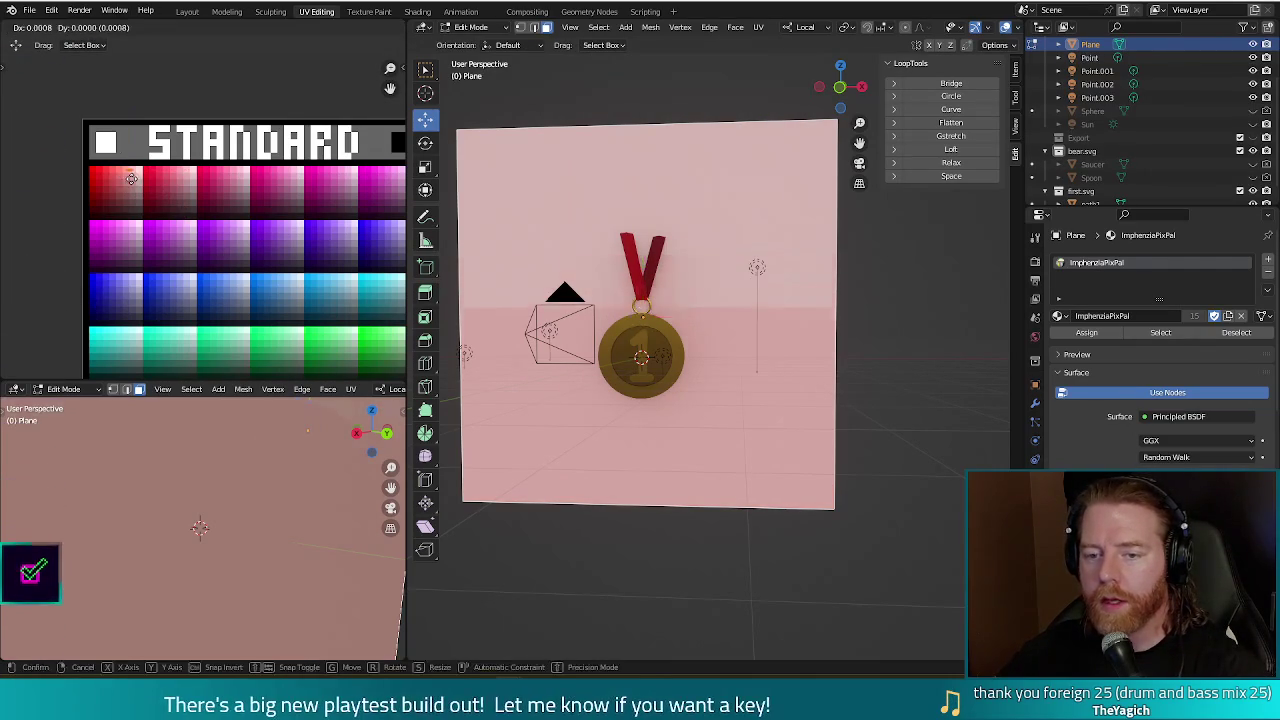
{"action": "left_click", "coordinate": [133, 178]}
{"action": "key", "text": "F12"}
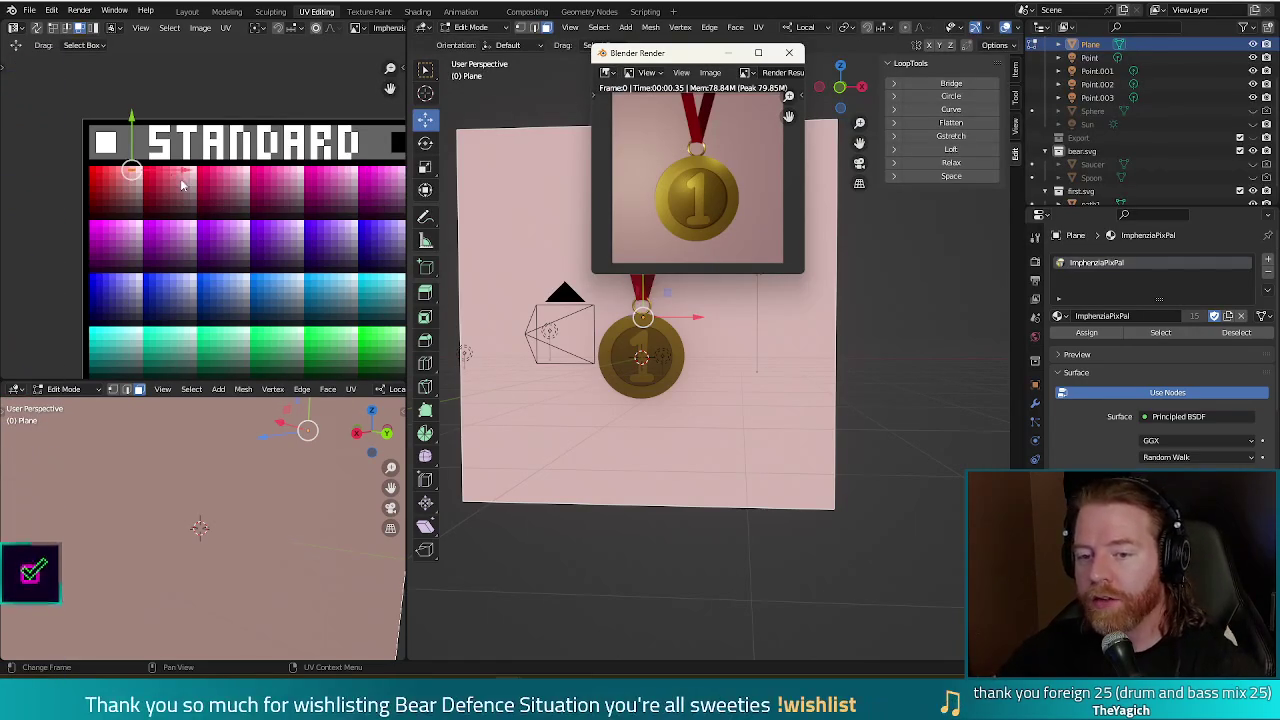
Move and rescale the backdrop UVs onto deeper rose-red swatches and render to check.
{"action": "left_click_drag", "start_coordinate": [132, 173], "coordinate": [114, 176]}
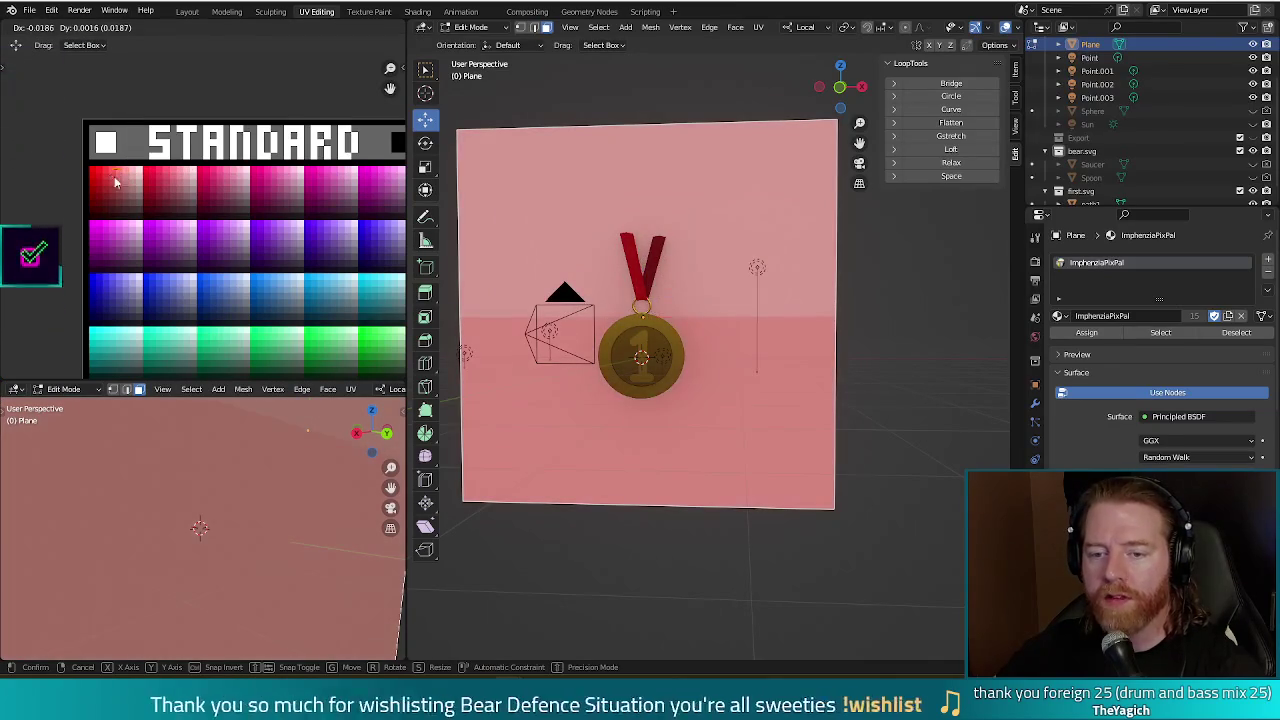
{"action": "key", "text": "s"}
{"action": "left_click", "coordinate": [175, 193]}
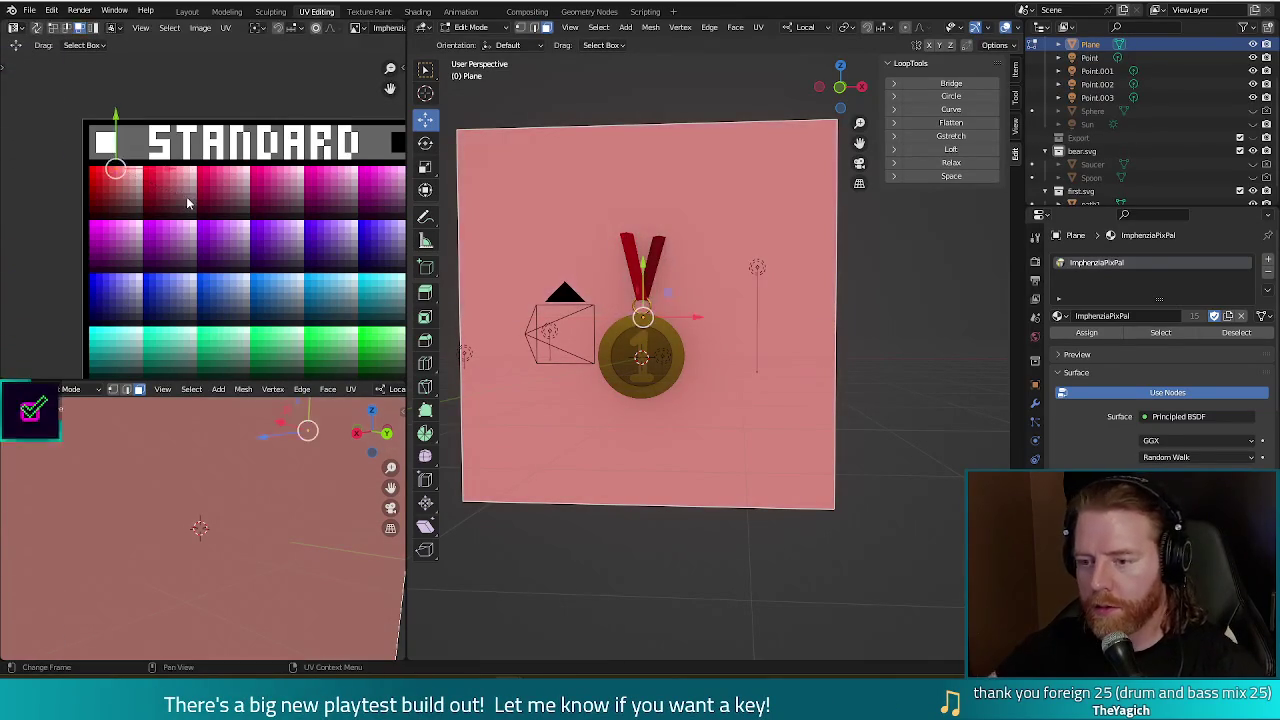
{"action": "key", "text": "F12"}
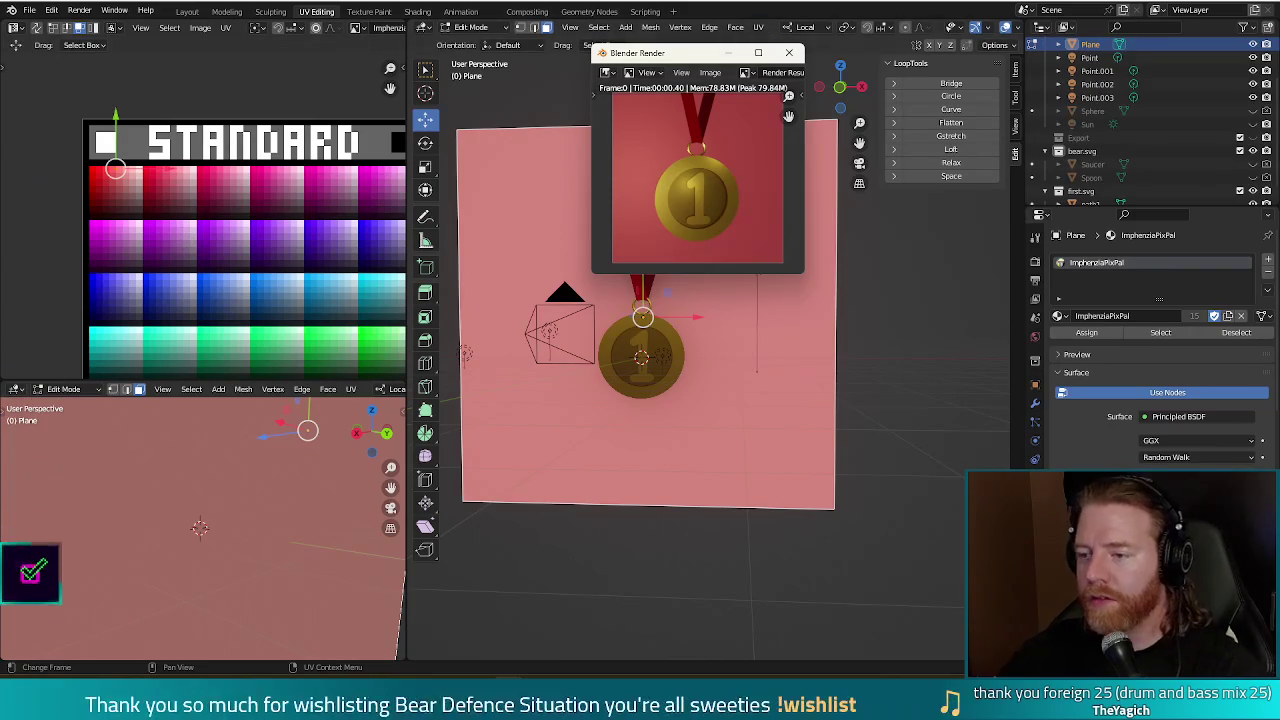
{"action": "key", "text": "Escape"}
{"action": "middle_click_drag", "start_coordinate": [640, 330], "coordinate": [563, 353]}
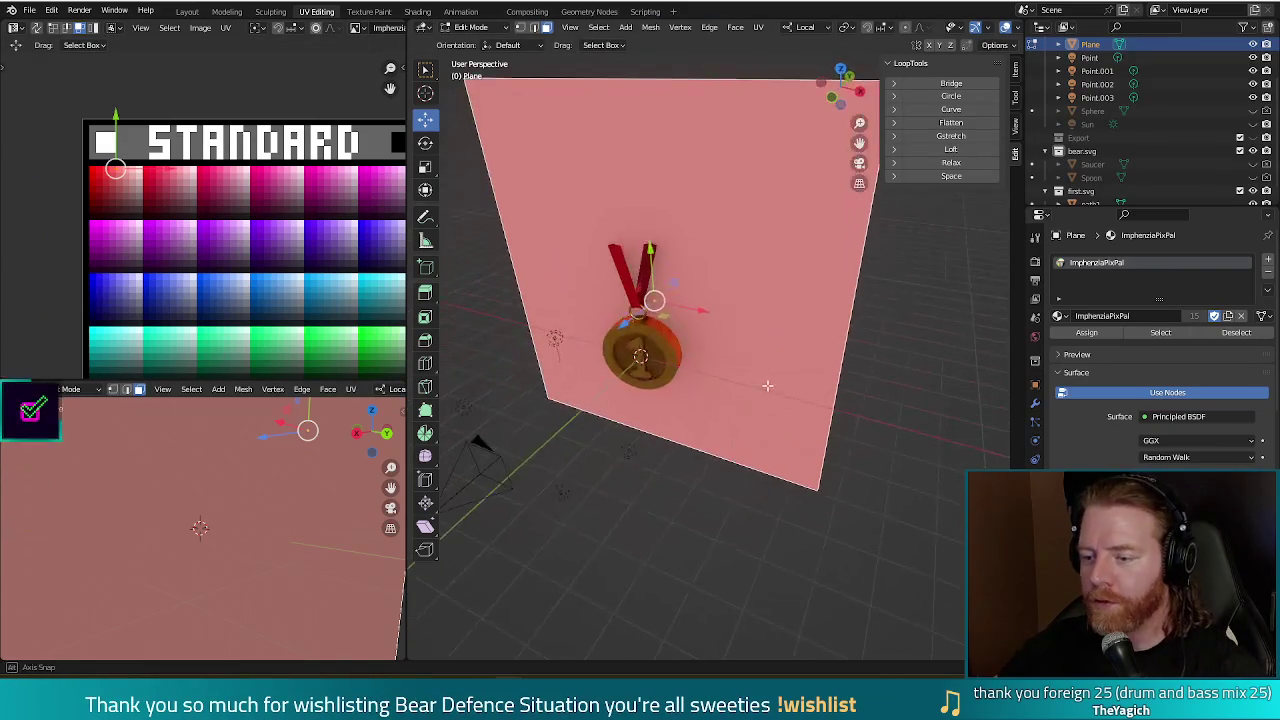
Clear the selection, pick the backdrop plane, and return to Object Mode.
{"action": "left_click", "coordinate": [680, 474]}
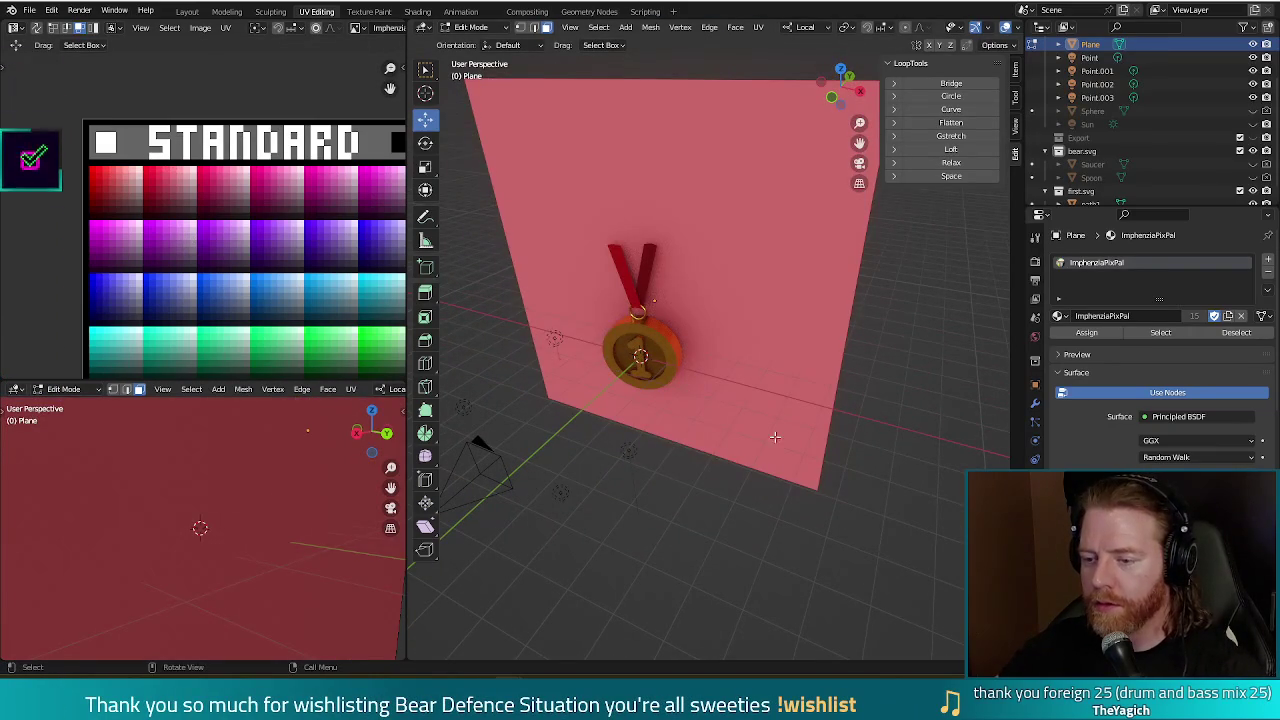
{"action": "left_click", "coordinate": [786, 287]}
{"action": "left_click", "coordinate": [711, 561]}
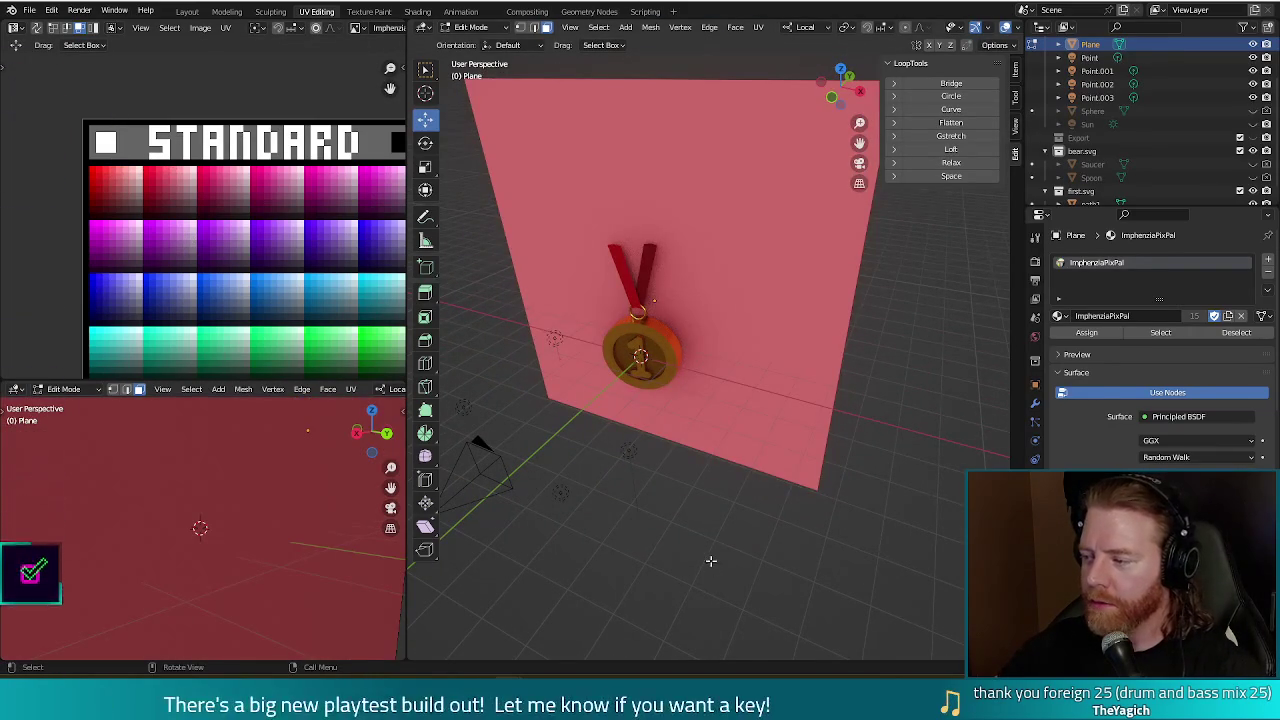
{"action": "key", "text": "Tab"}
Move the Point.002 light along Z to just above the ribbon and render to check it.
{"action": "left_click", "coordinate": [627, 450]}
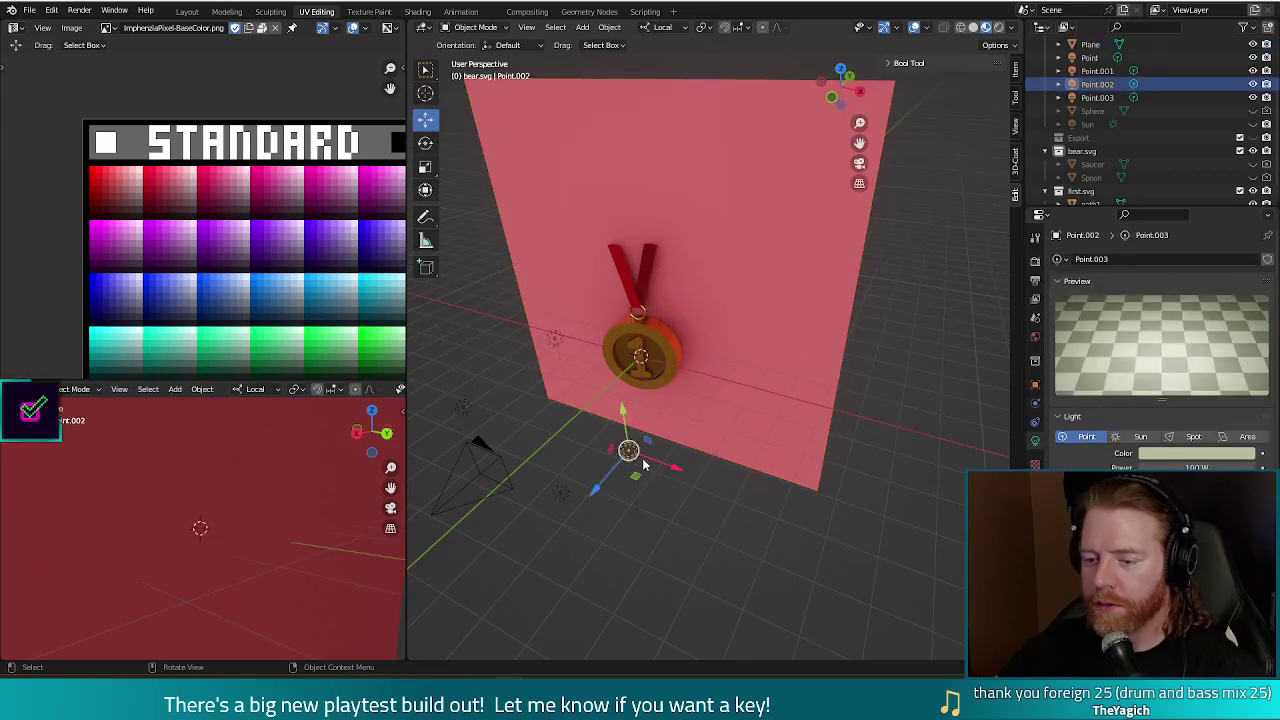
{"action": "key", "text": "g"}
{"action": "key", "text": "z"}
{"action": "key", "text": "z"}
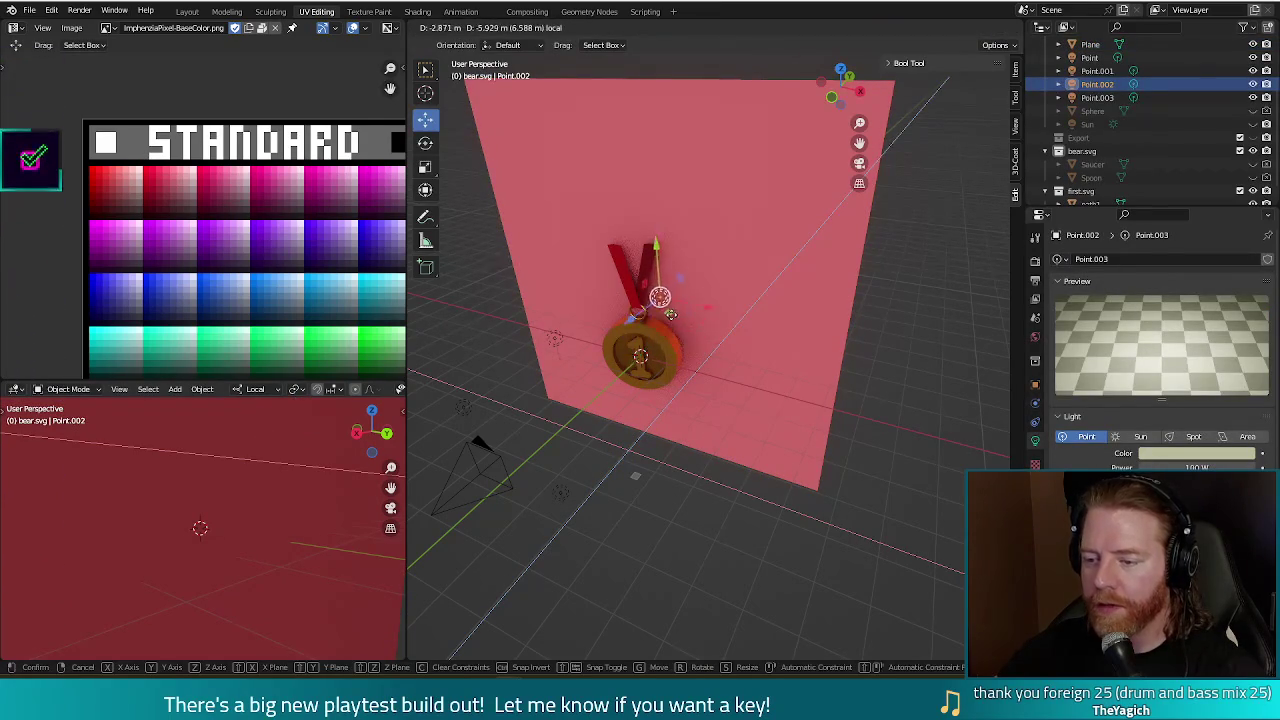
{"action": "key", "text": "Return"}
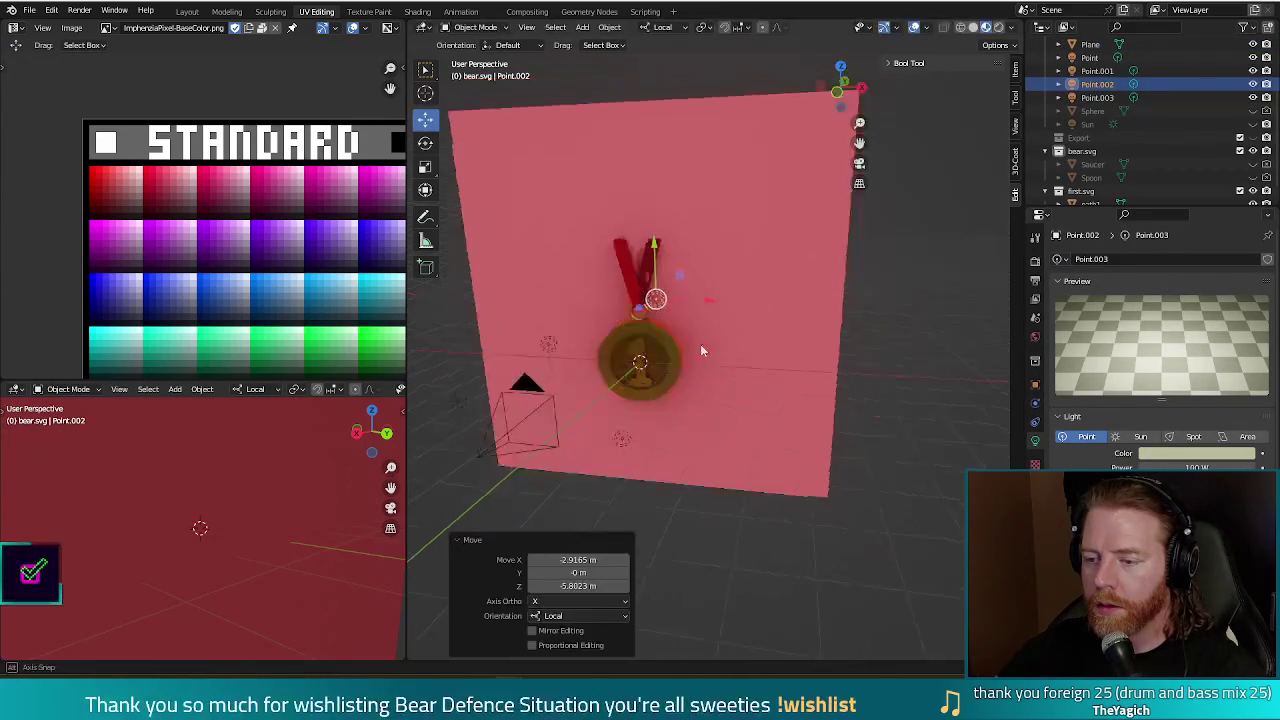
{"action": "middle_click_drag", "start_coordinate": [690, 340], "coordinate": [705, 336]}
{"action": "key", "text": "g"}
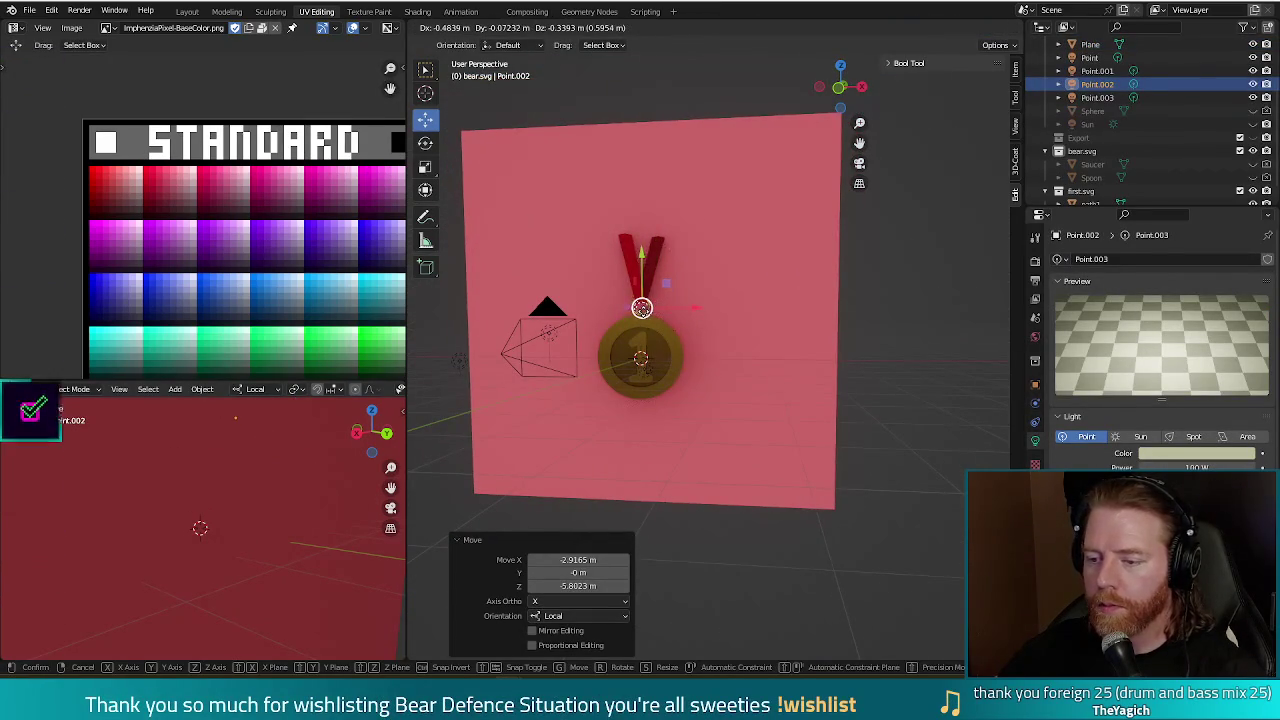
{"action": "key", "text": "Return"}
{"action": "key", "text": "F12"}
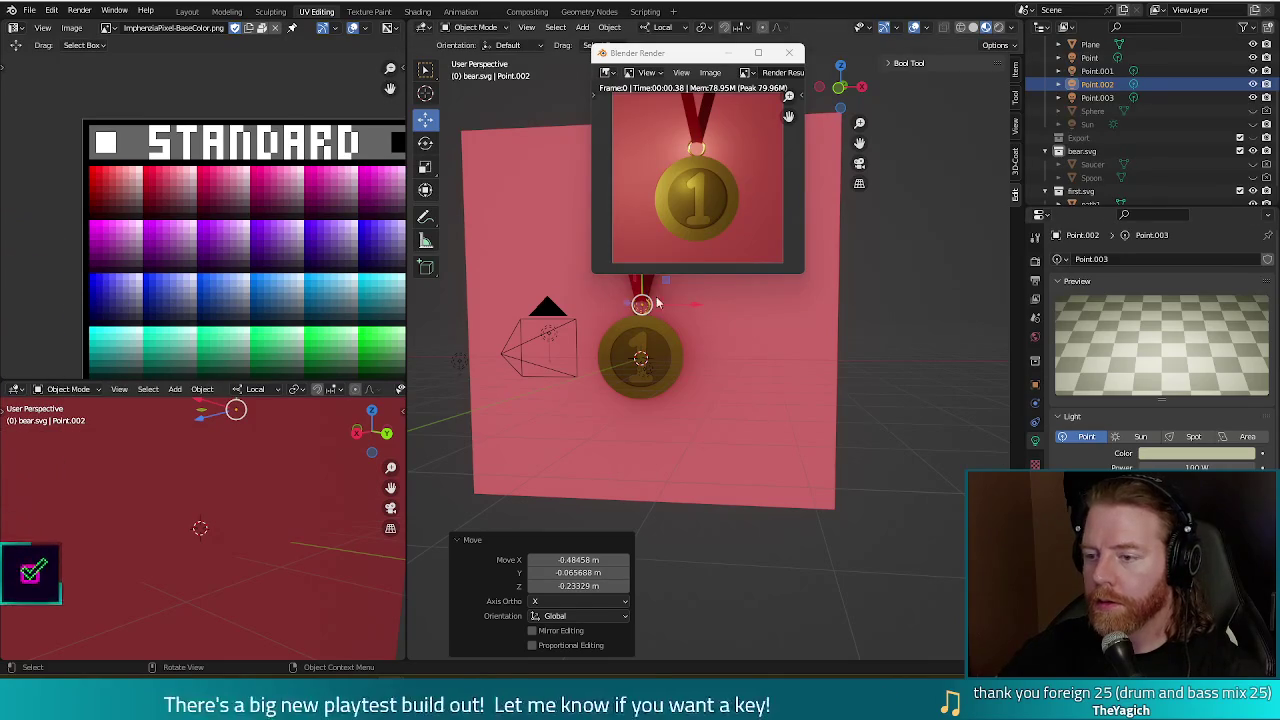
{"action": "left_click", "coordinate": [744, 410]}
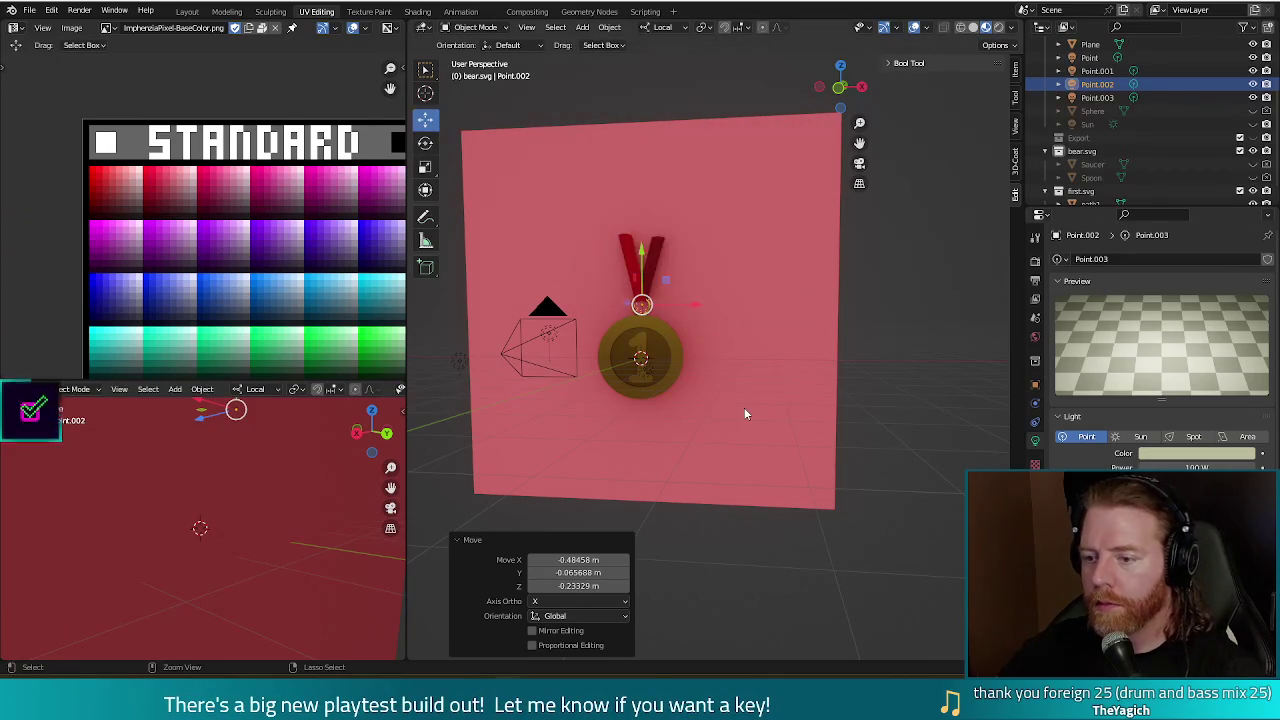
Replace the backdrop plane's pink palette material with a fresh new material.
{"action": "left_click", "coordinate": [744, 410]}
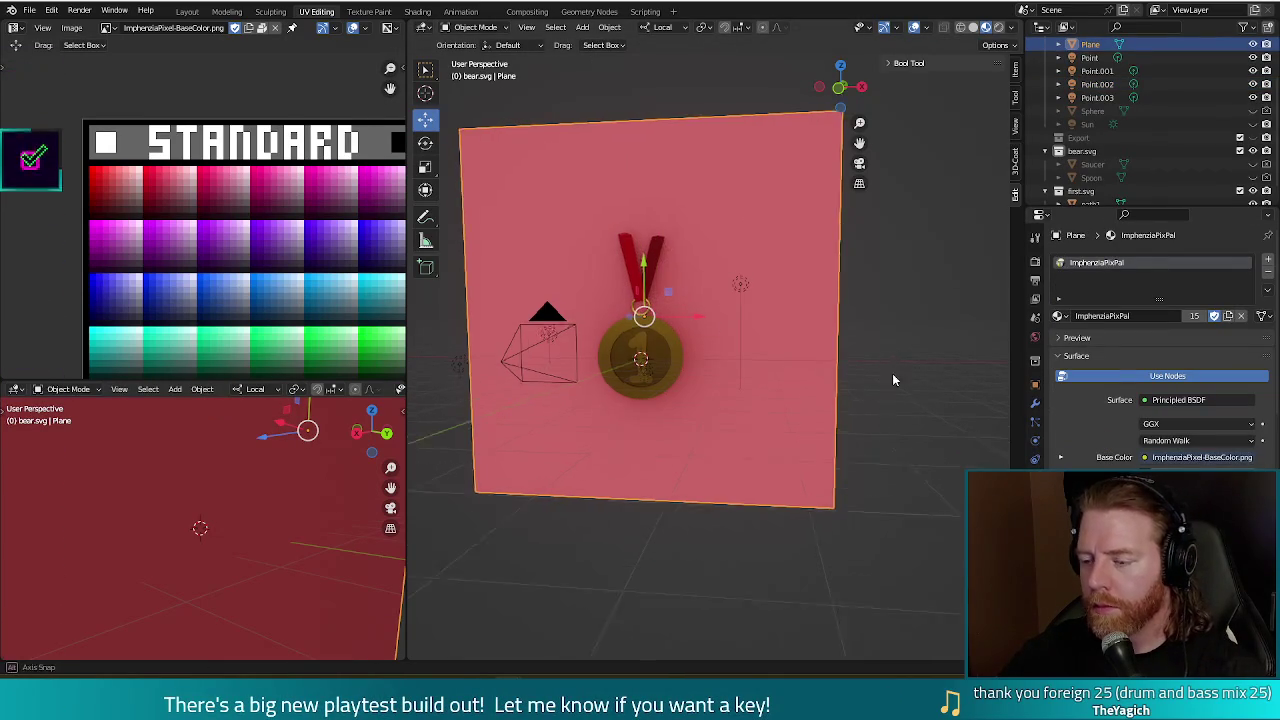
{"action": "middle_click_drag", "start_coordinate": [892, 355], "coordinate": [902, 470]}
{"action": "middle_click_drag", "start_coordinate": [829, 527], "coordinate": [870, 430]}
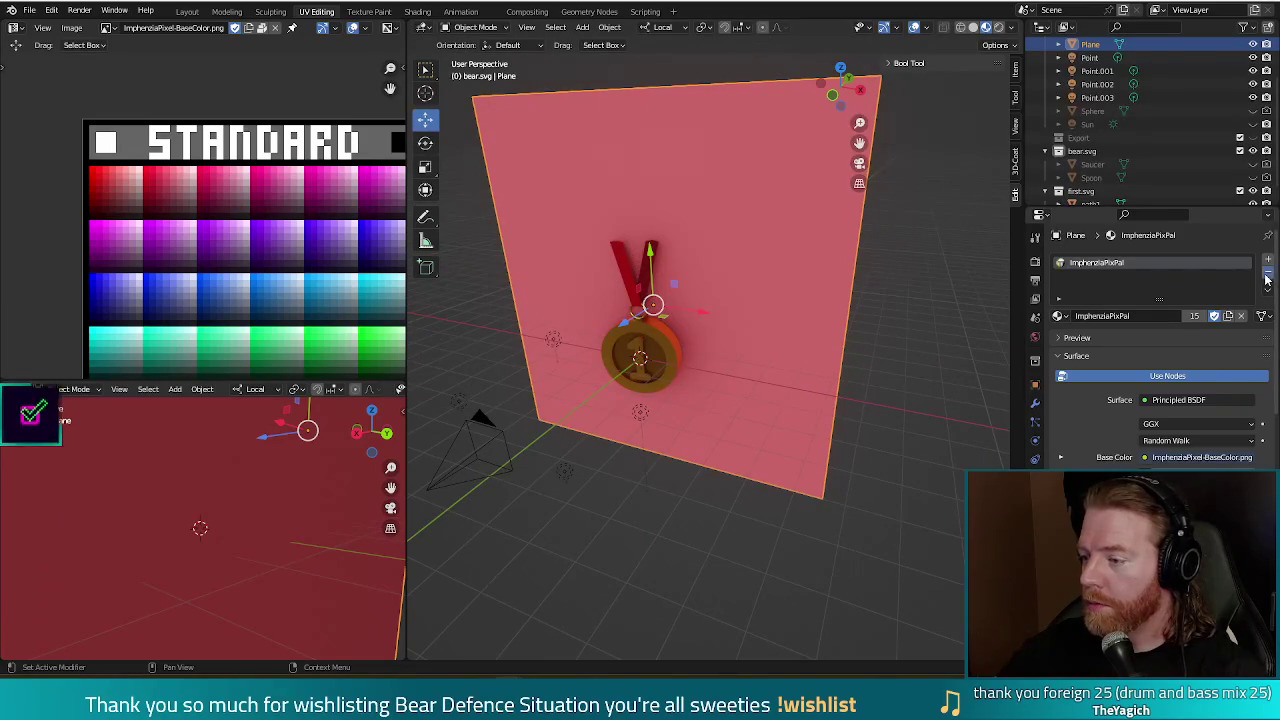
{"action": "left_click", "coordinate": [1268, 270]}
{"action": "left_click", "coordinate": [1078, 317]}
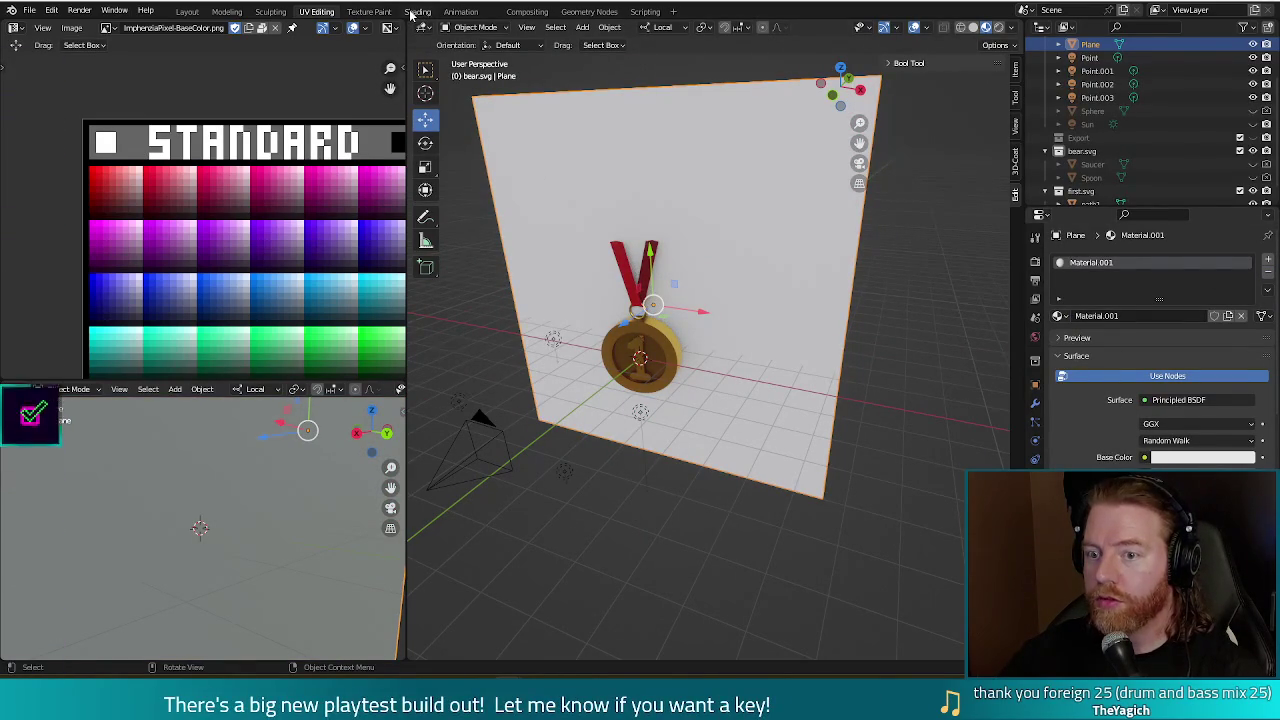
In the Shading workspace, frame Material.001's Principled BSDF and Material Output nodes.
{"action": "left_click", "coordinate": [416, 12]}
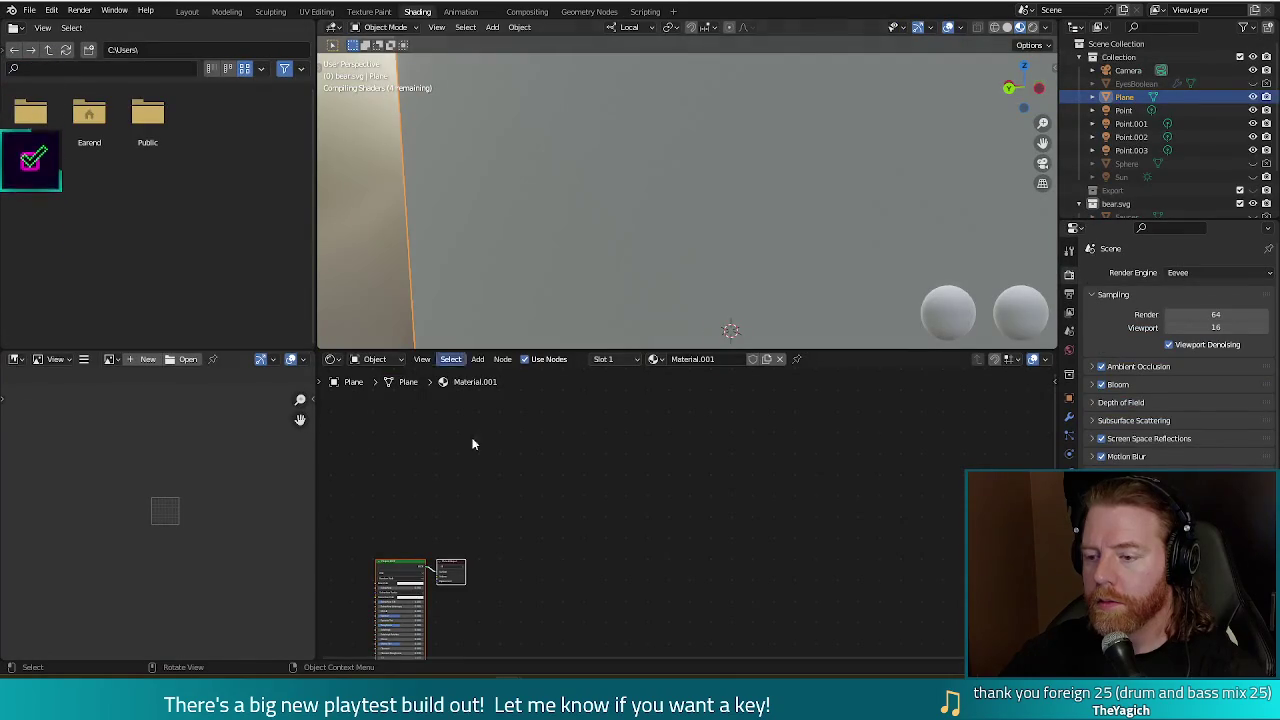
{"action": "mouse_move", "coordinate": [513, 596]}
{"action": "middle_mouse_down"}
{"action": "mouse_move", "coordinate": [517, 423]}
{"action": "mouse_move", "coordinate": [480, 514]}
{"action": "mouse_move", "coordinate": [675, 485]}
{"action": "middle_mouse_up"}
{"action": "scroll", "coordinate": [479, 510], "scroll_direction": "up", "scroll_amount": 1}
{"action": "scroll", "coordinate": [479, 510], "scroll_direction": "up", "scroll_amount": 1}
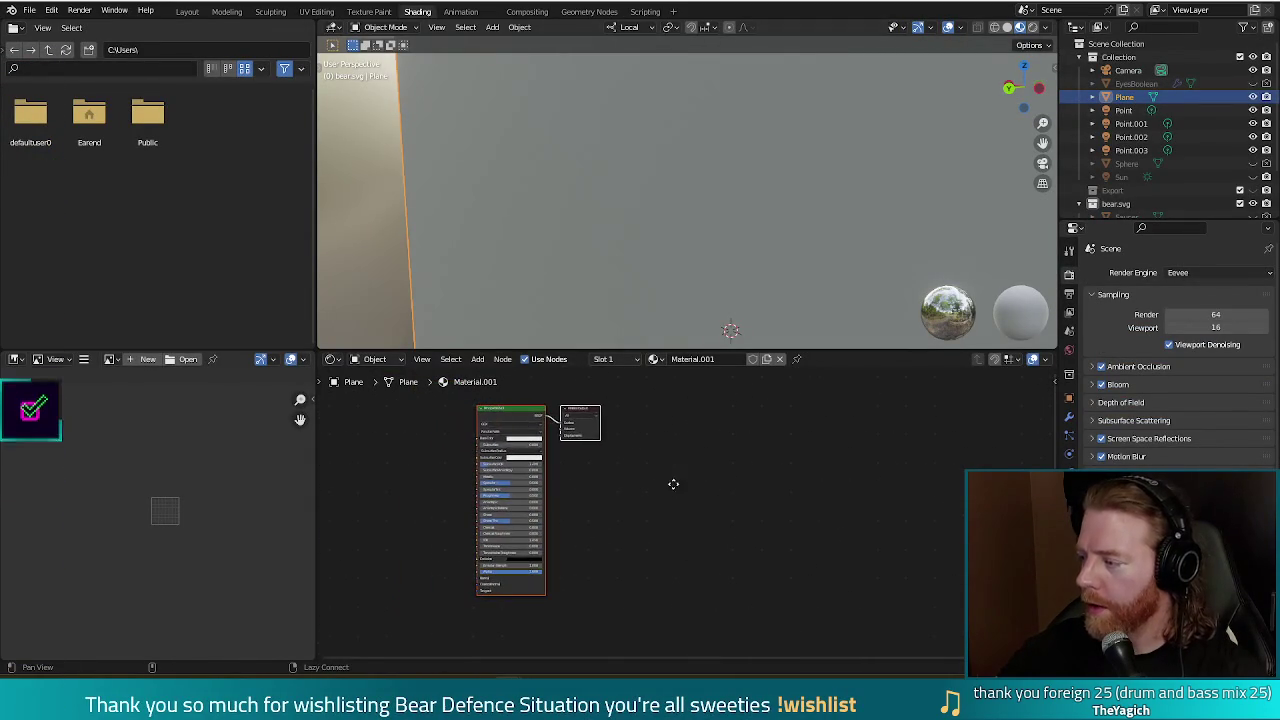
{"action": "scroll", "coordinate": [437, 457], "scroll_direction": "up", "scroll_amount": 2}
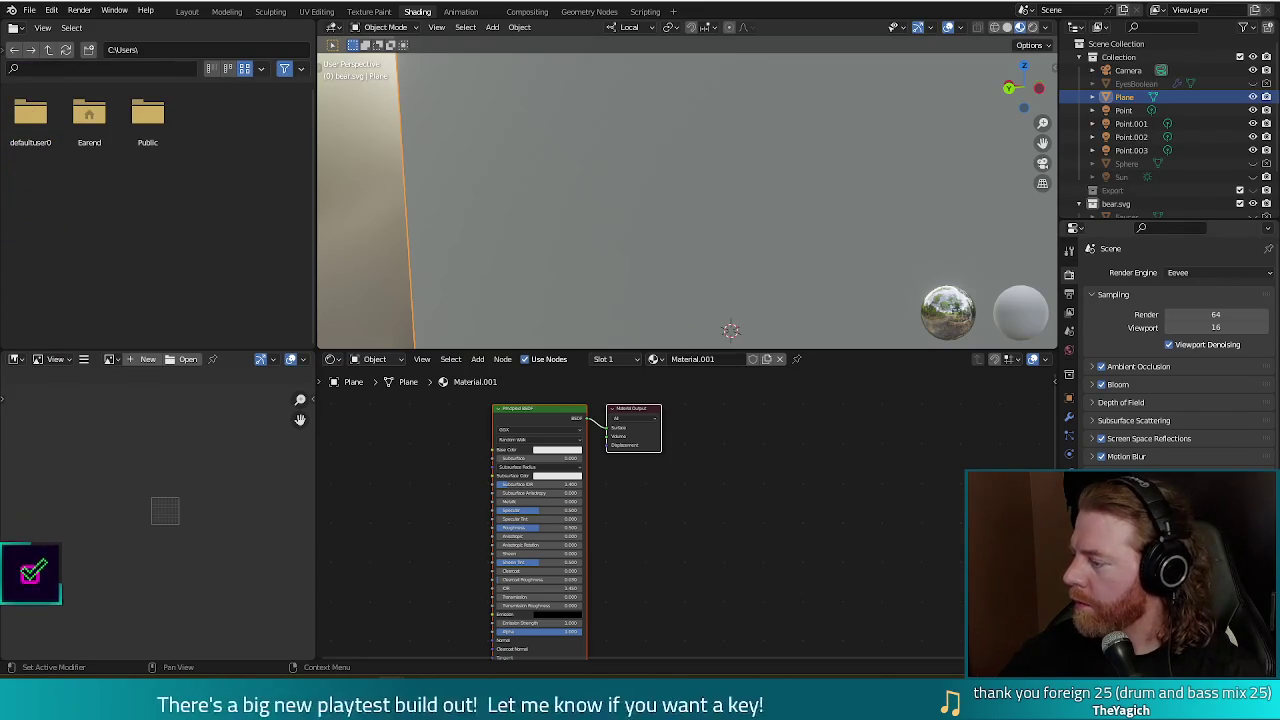
{"action": "right_click", "coordinate": [420, 472]}
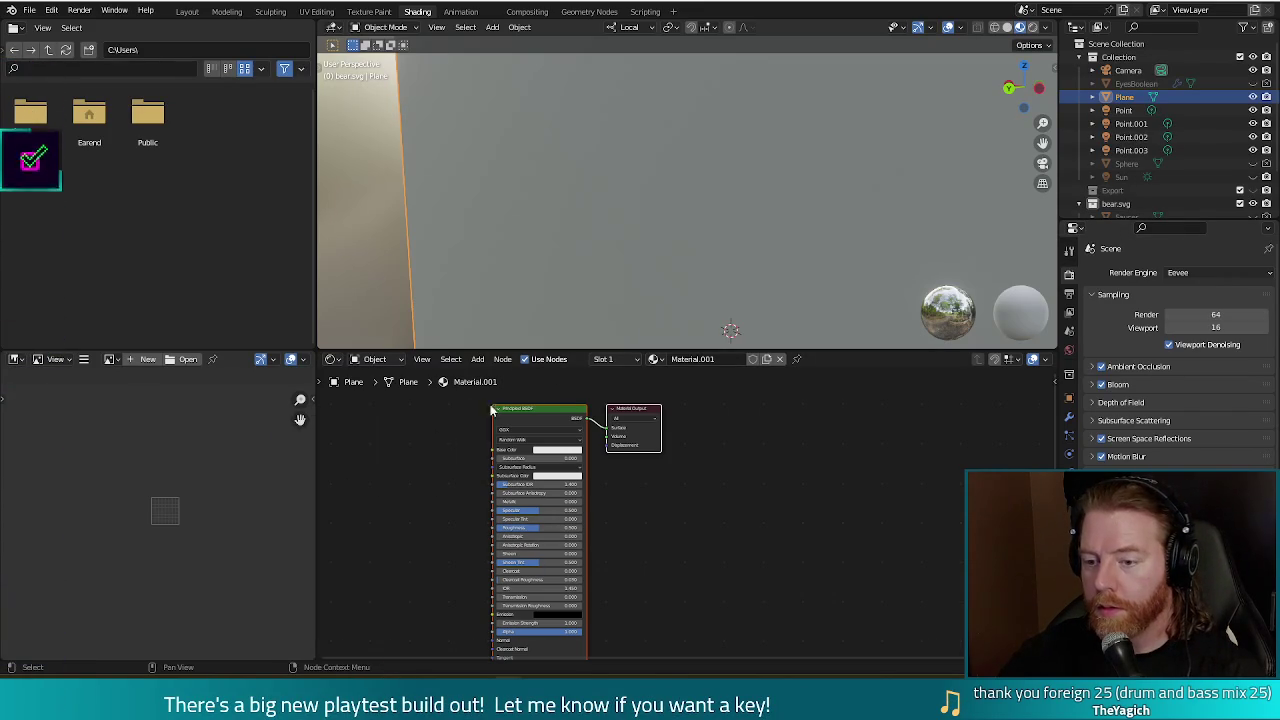
Add a Texture Coordinate node on the left and shift the Principled BSDF and Material Output right.
{"action": "left_click", "coordinate": [478, 359]}
{"action": "left_click", "coordinate": [500, 374]}
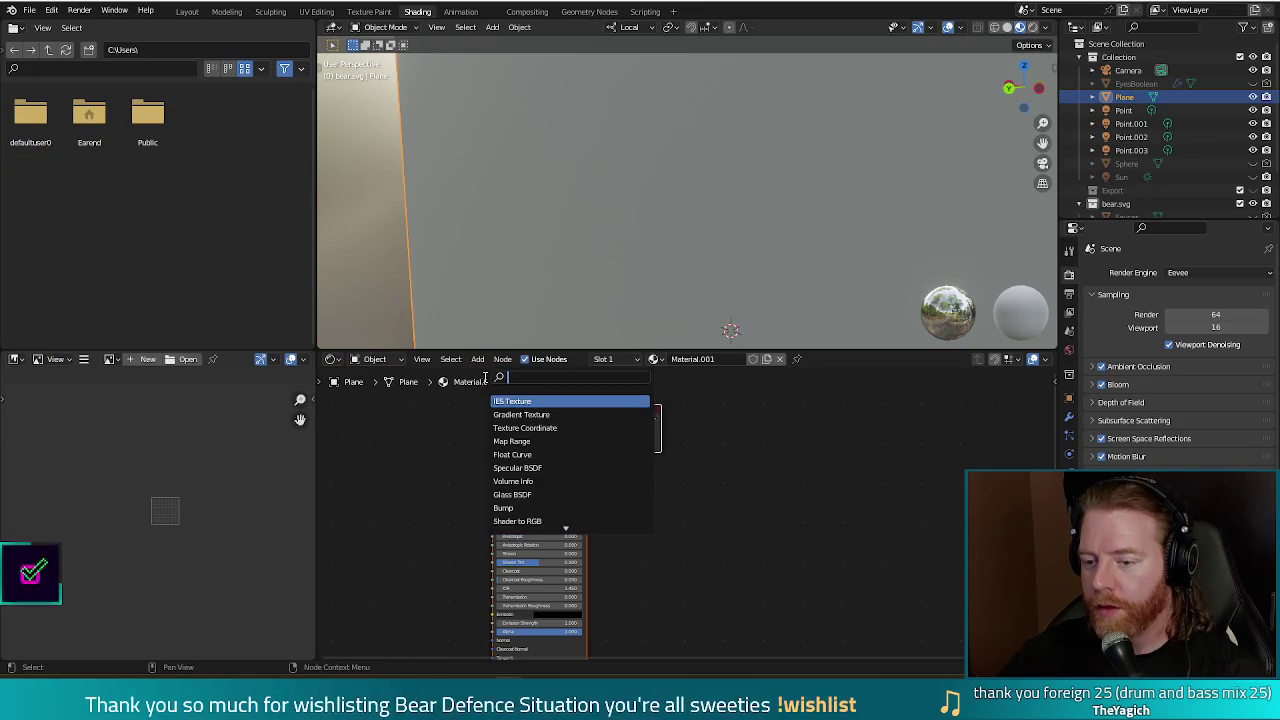
{"action": "type", "text": "textur"}
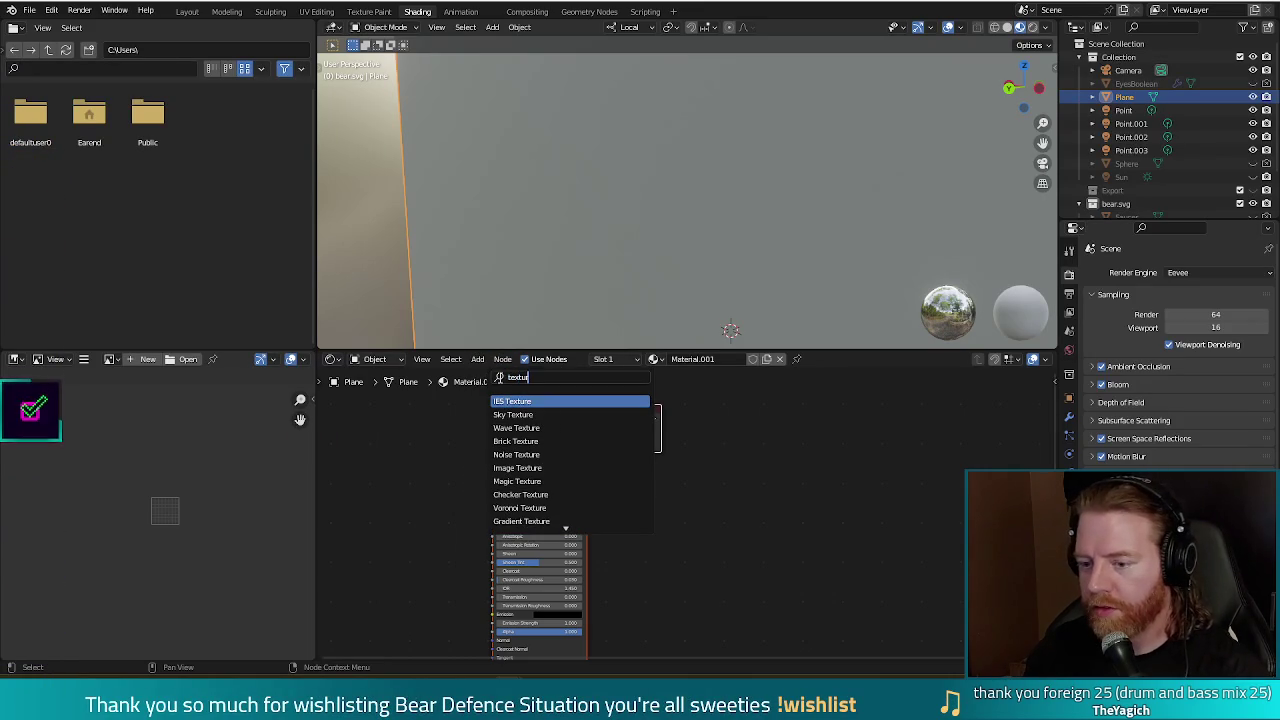
{"action": "type", "text": "e coo"}
{"action": "key", "text": "Return"}
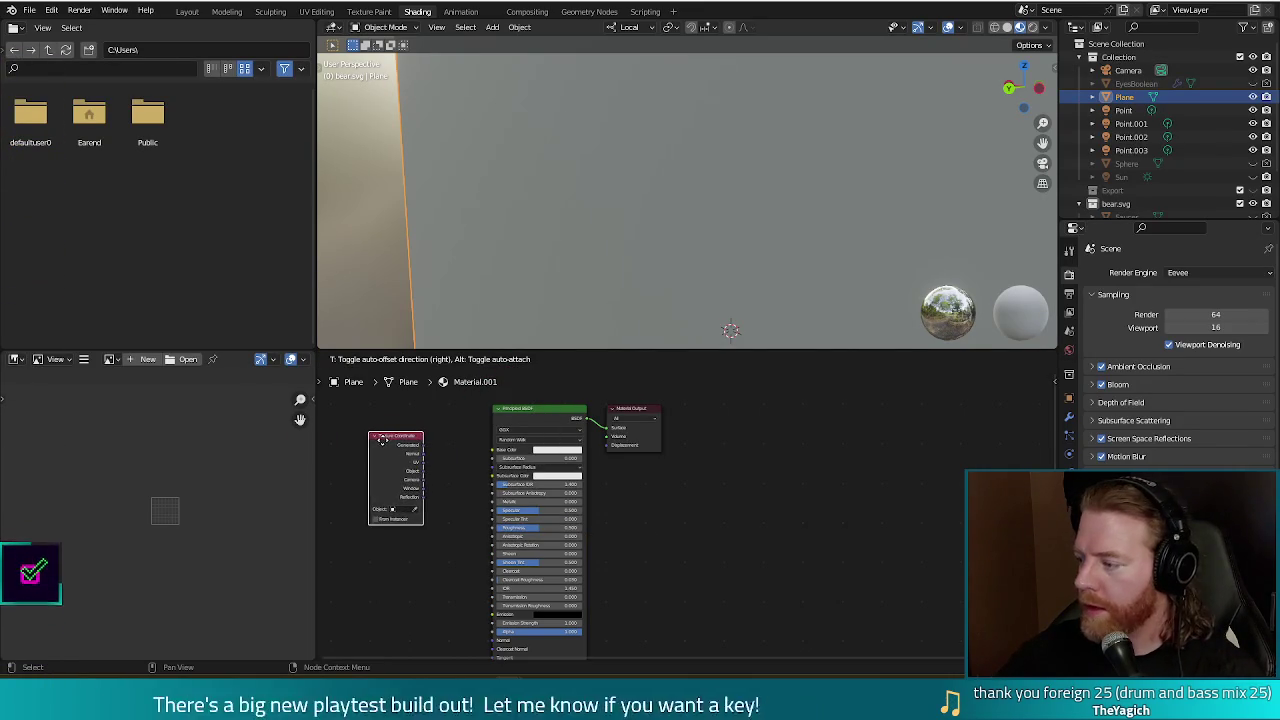
{"action": "left_click", "coordinate": [376, 436]}
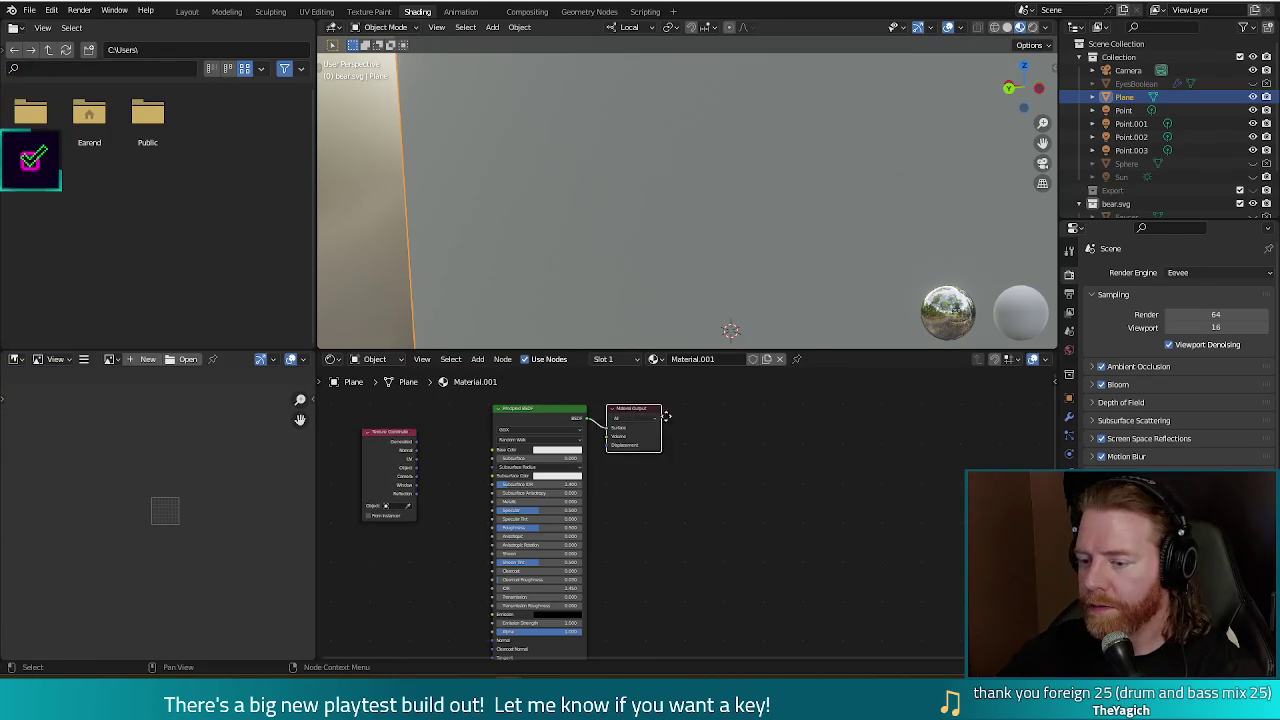
{"action": "left_click_drag", "start_coordinate": [671, 401], "coordinate": [925, 420]}
{"action": "left_click_drag", "start_coordinate": [605, 406], "coordinate": [849, 407]}
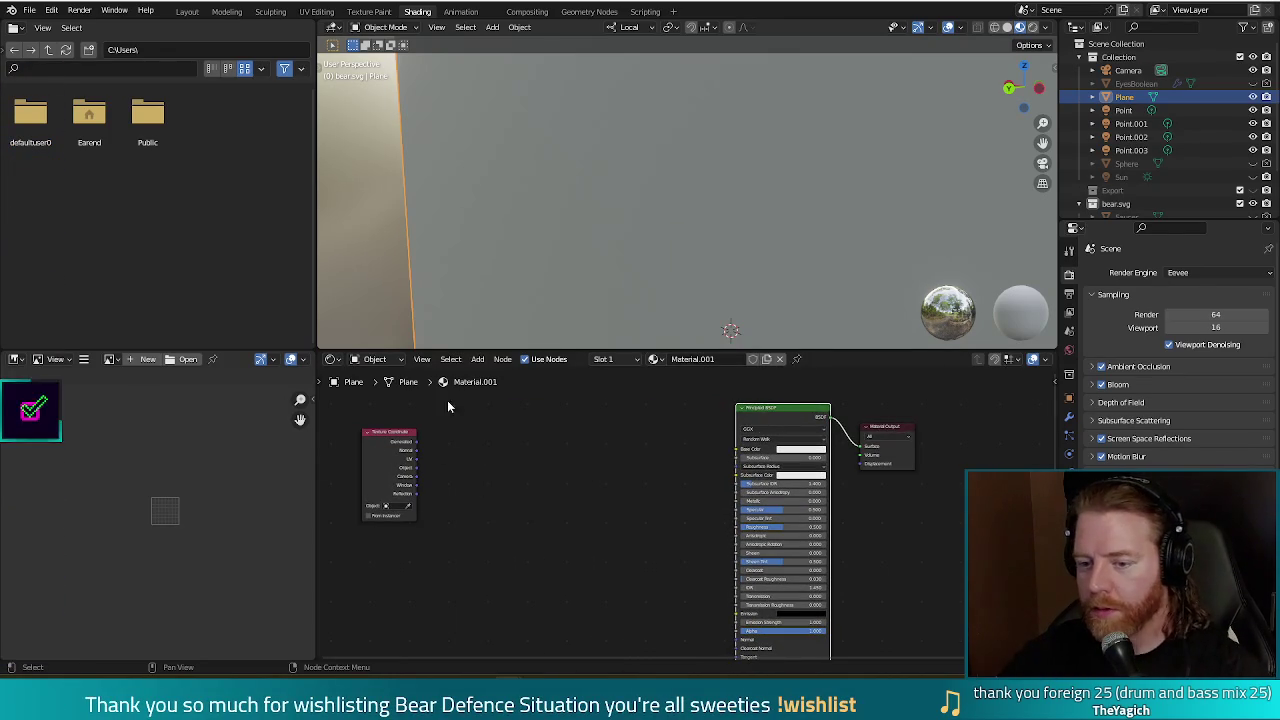
Add a Mapping node beside Texture Coordinate and reframe the shader and output nodes.
{"action": "left_click", "coordinate": [478, 359]}
{"action": "left_click", "coordinate": [500, 375]}
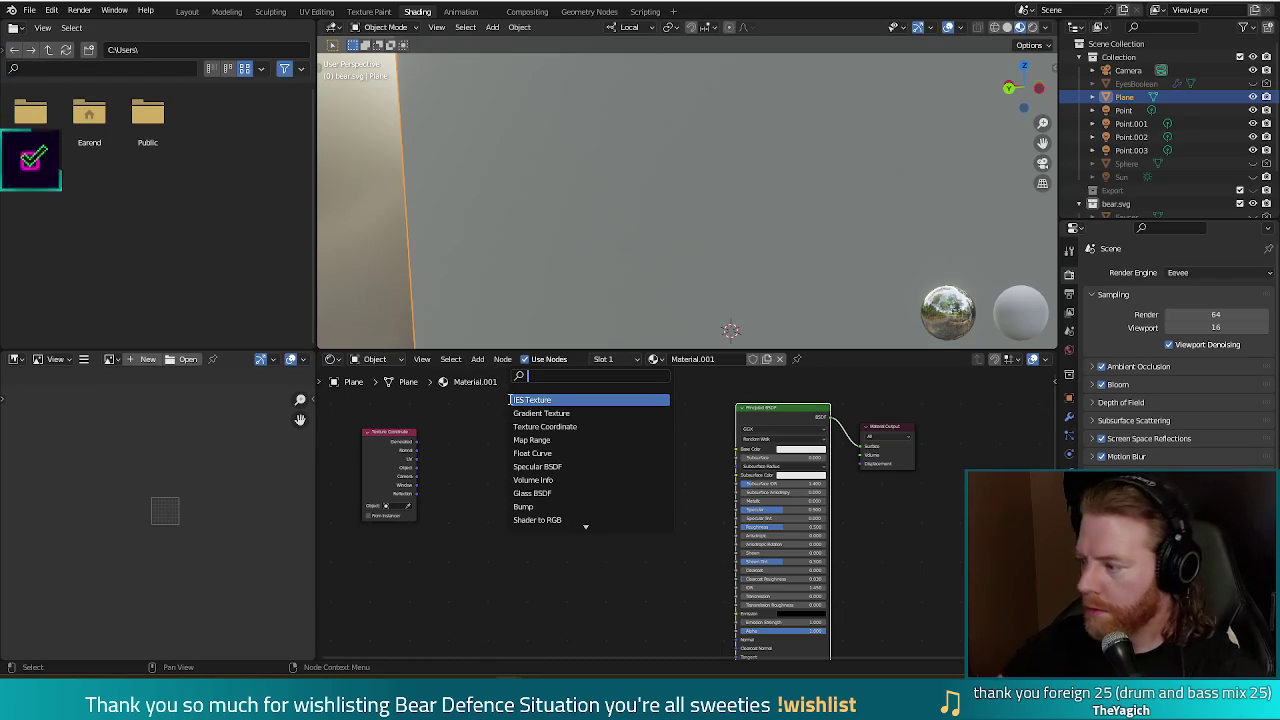
{"action": "type", "text": "mapping"}
{"action": "key", "text": "Return"}
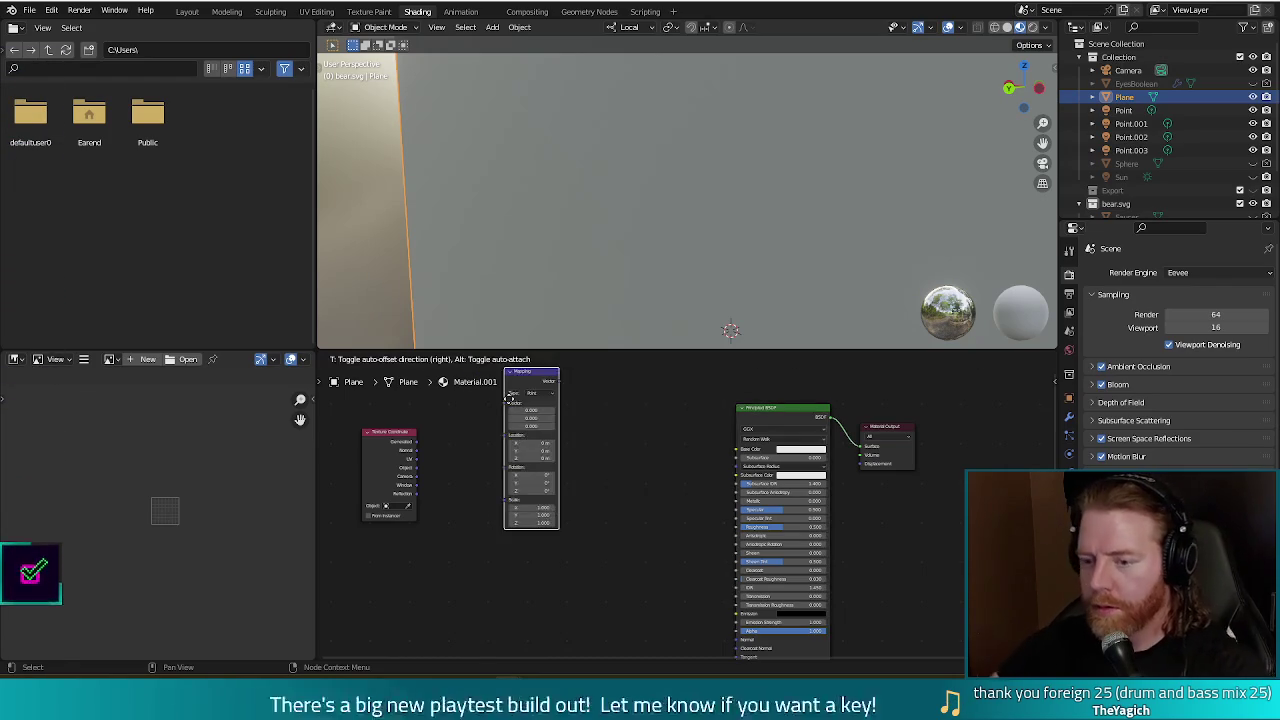
{"action": "left_click", "coordinate": [458, 474]}
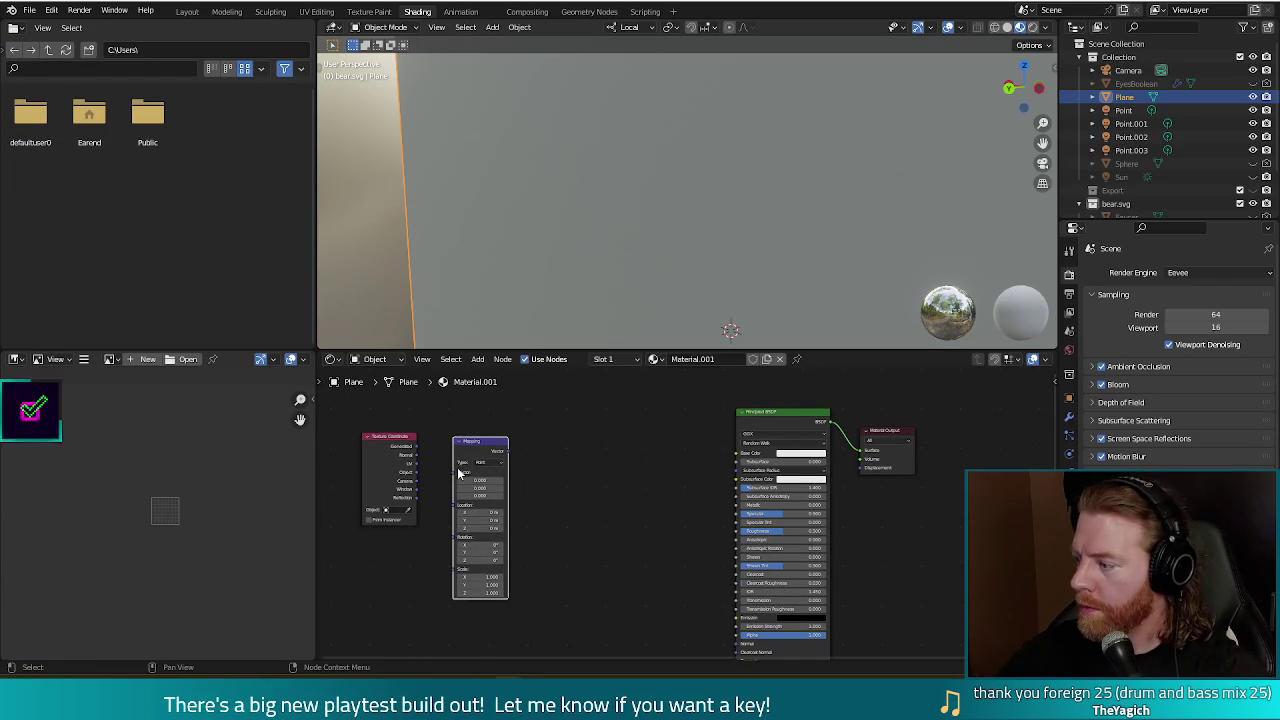
{"action": "left_click", "coordinate": [478, 359]}
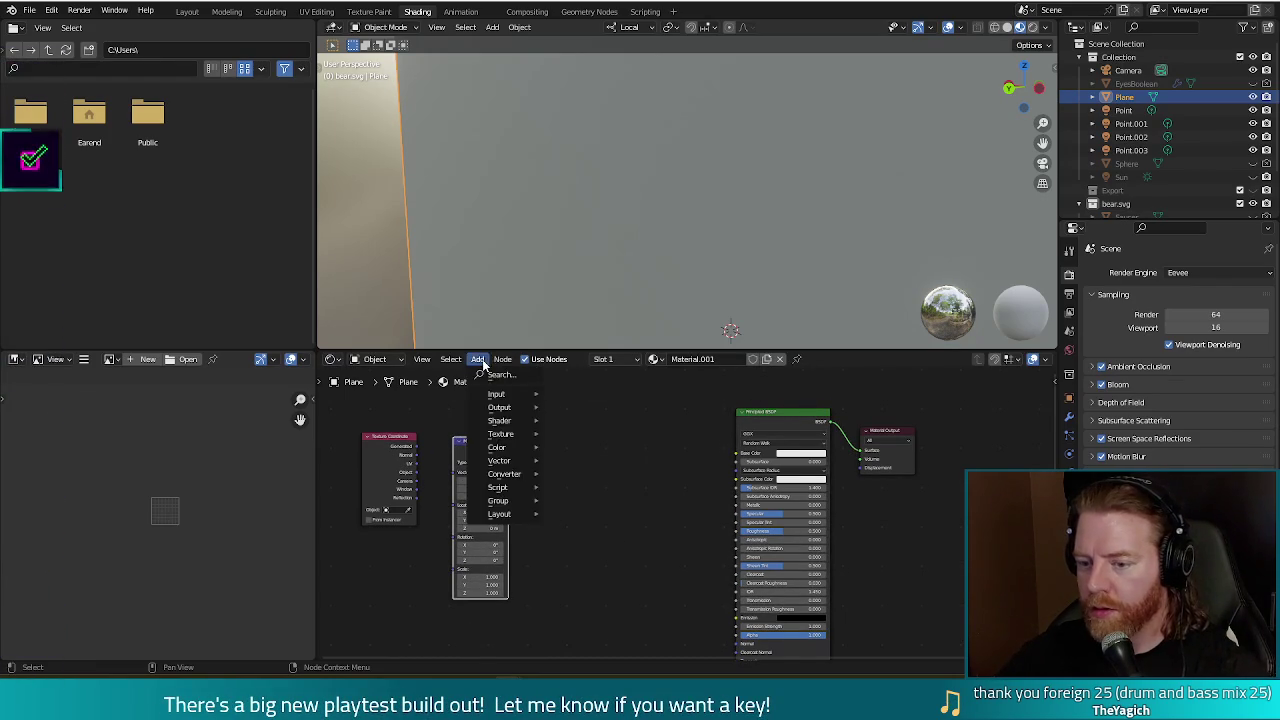
{"action": "key", "text": "Escape"}
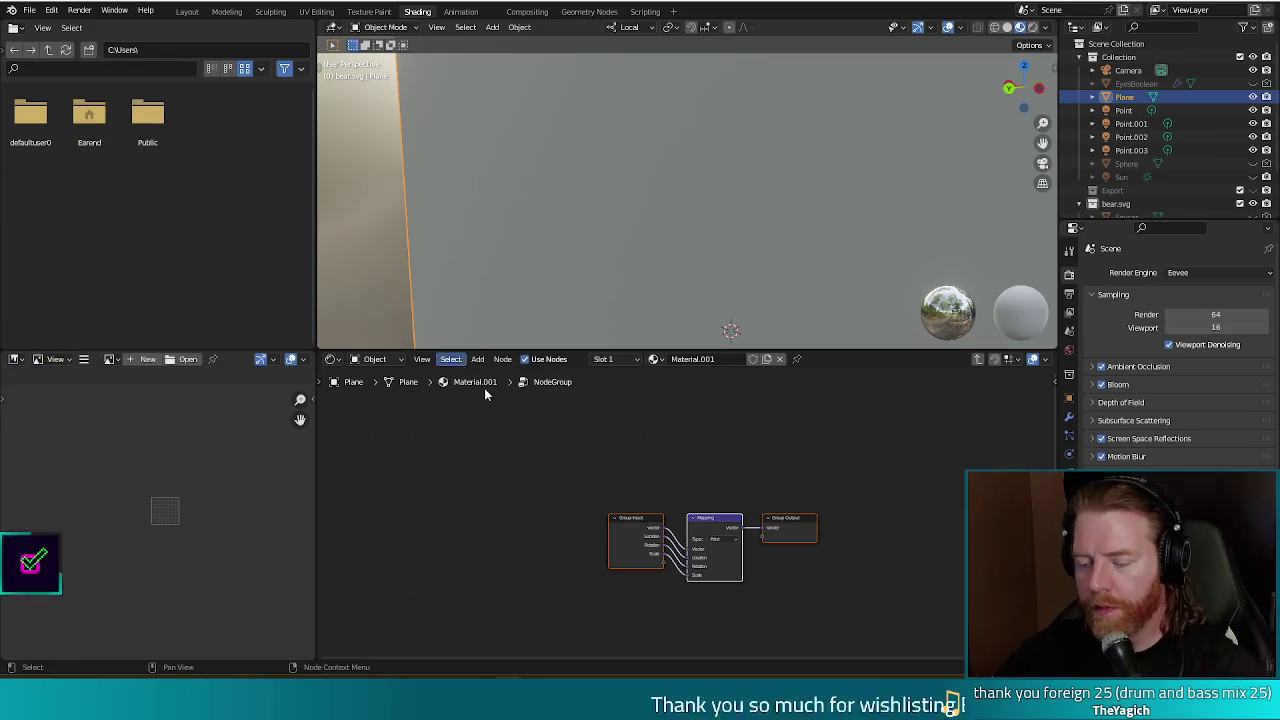
{"action": "scroll", "coordinate": [520, 464], "scroll_direction": "up", "scroll_amount": 5, "text": "ctrl"}
{"action": "middle_click_drag", "start_coordinate": [826, 466], "coordinate": [643, 502]}
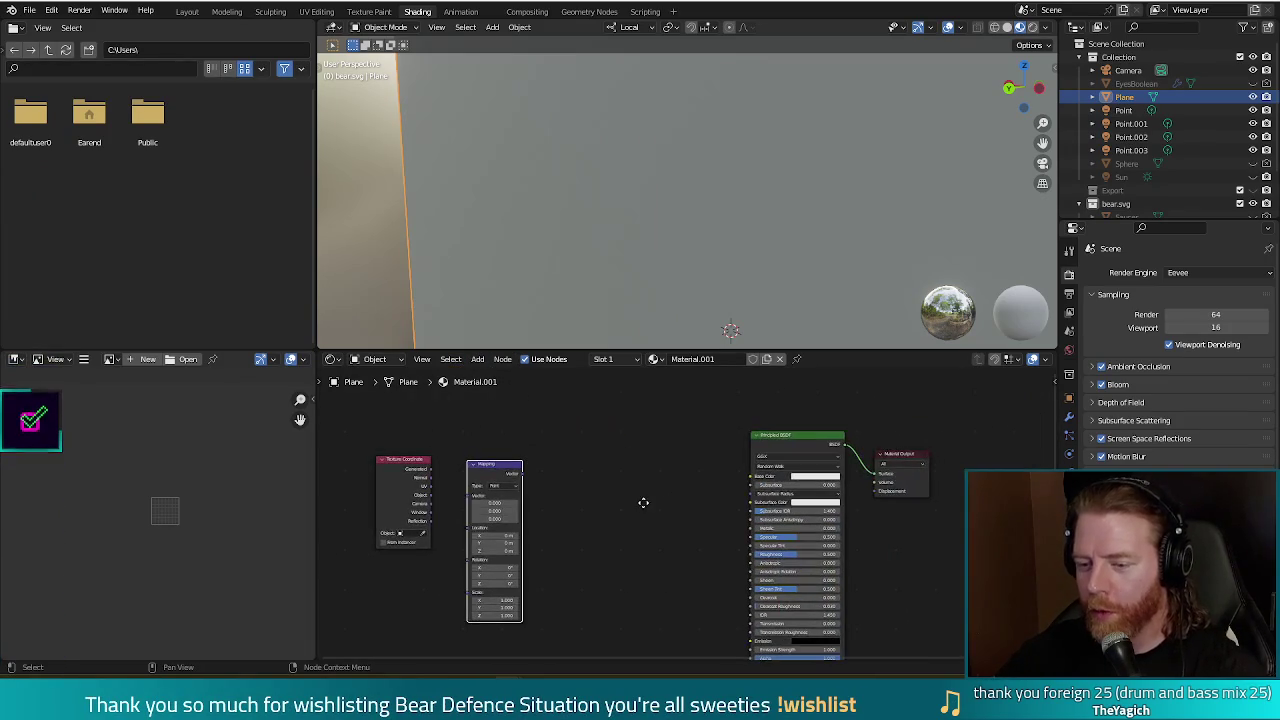
Add a Gradient Texture node after the Mapping node.
{"action": "left_click", "coordinate": [478, 359]}
{"action": "type", "text": "grad"}
{"action": "key", "text": "Return"}
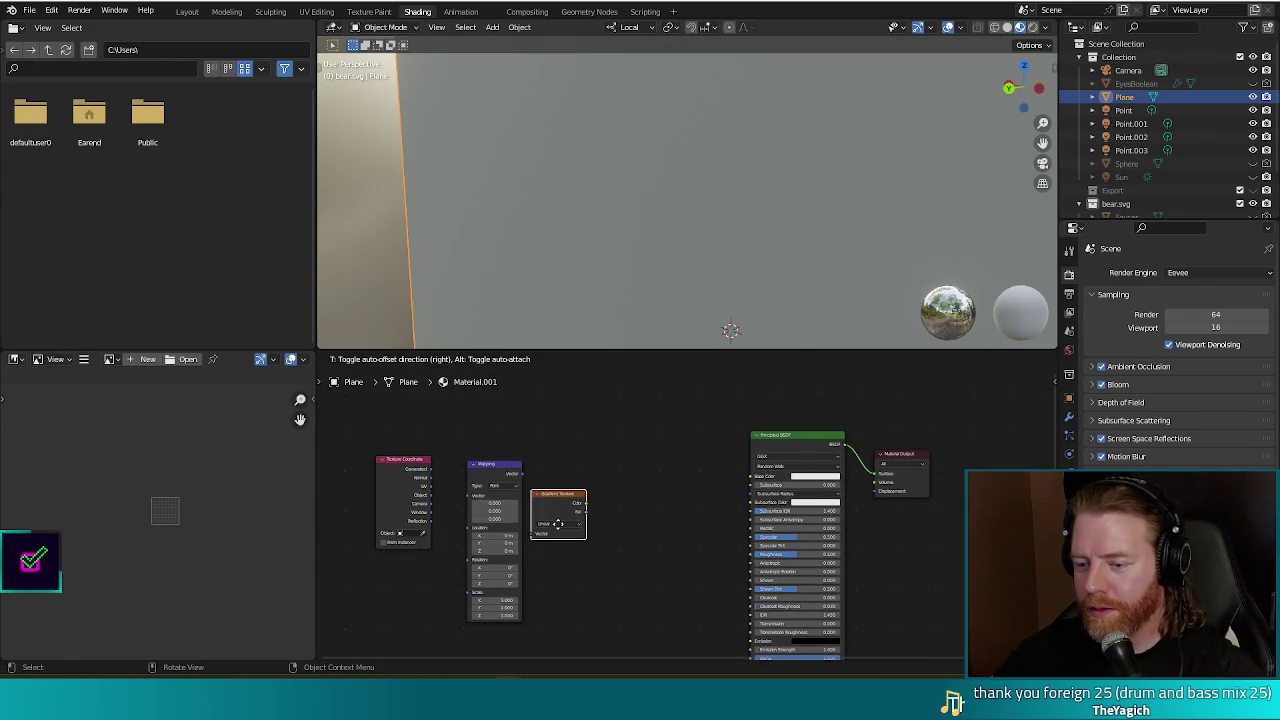
{"action": "left_click", "coordinate": [567, 494]}
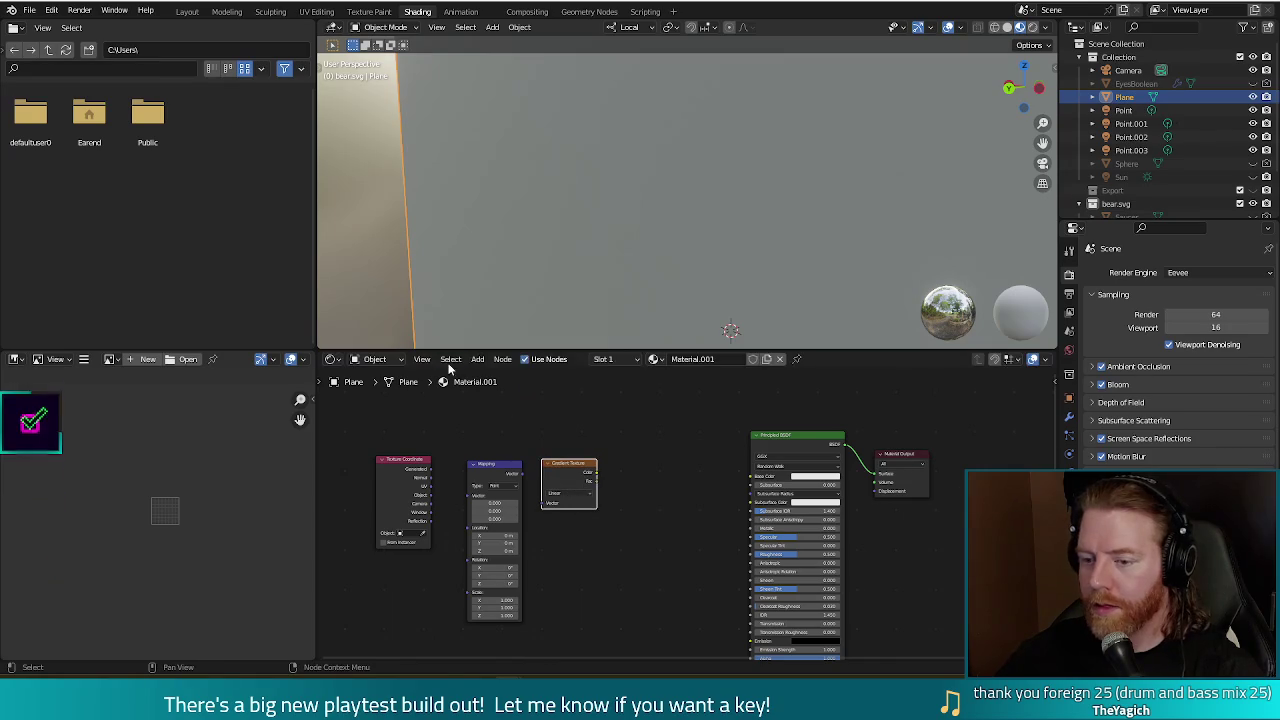
Add a ColorRamp before the Principled BSDF and wire Generated coordinates into Mapping.
{"action": "left_click", "coordinate": [478, 359]}
{"action": "left_click", "coordinate": [484, 376]}
{"action": "type", "text": "color"}
{"action": "left_click", "coordinate": [500, 399]}
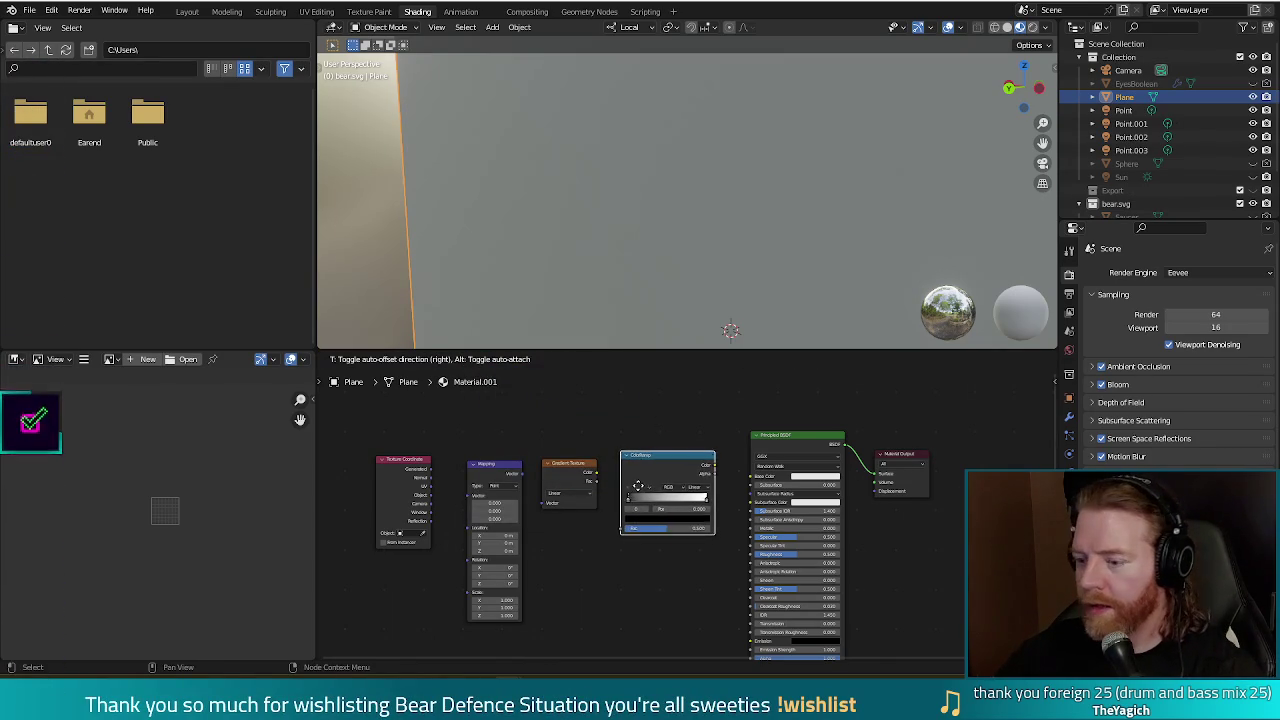
{"action": "left_click", "coordinate": [645, 484]}
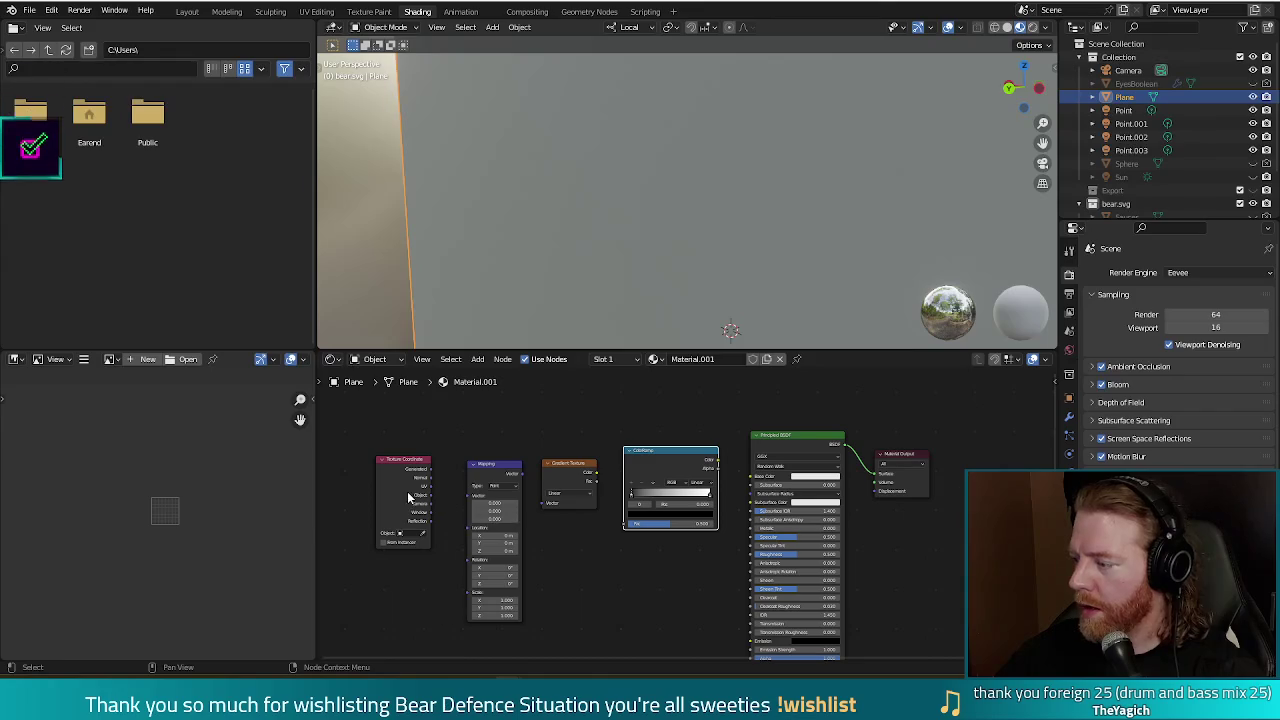
{"action": "mouse_move", "coordinate": [432, 473]}
{"action": "left_mouse_down"}
{"action": "mouse_move", "coordinate": [453, 505]}
{"action": "mouse_move", "coordinate": [620, 510]}
{"action": "mouse_move", "coordinate": [626, 523]}
{"action": "left_mouse_up"}
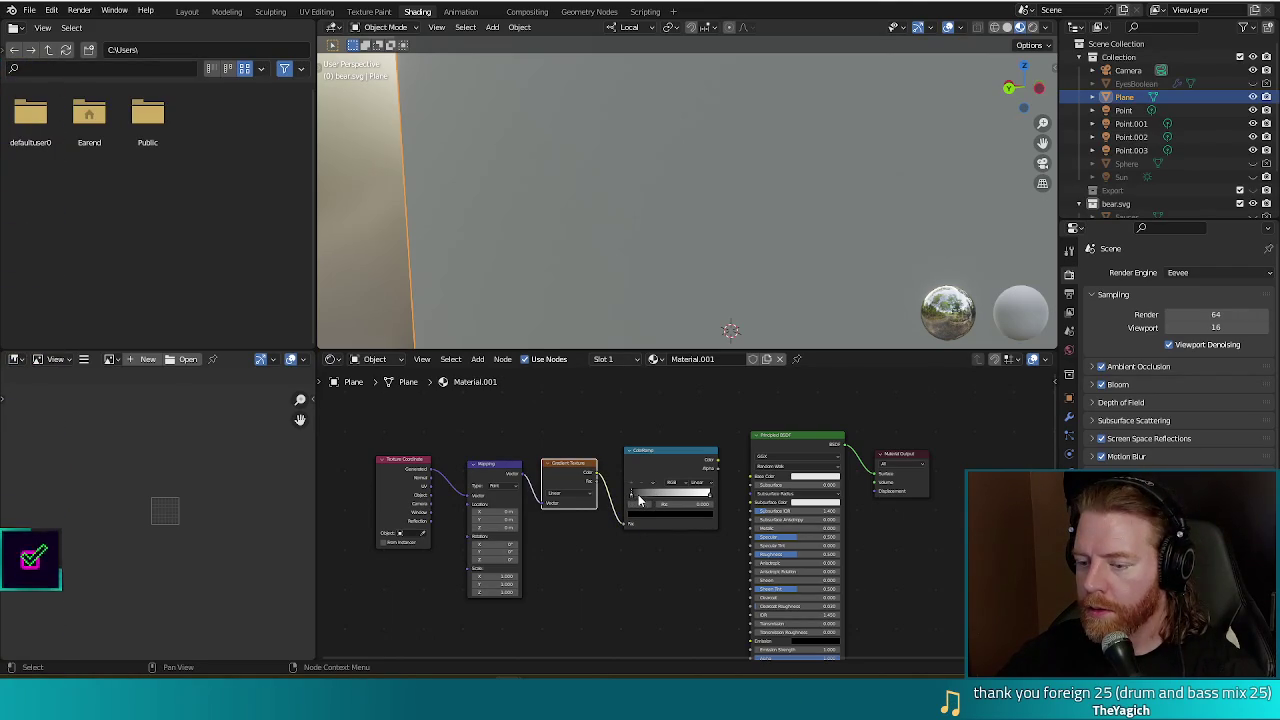
Slide the ColorRamp stops inward, make the dark stop dark red, and feed Color into Base Color.
{"action": "left_click_drag", "start_coordinate": [632, 498], "coordinate": [645, 501]}
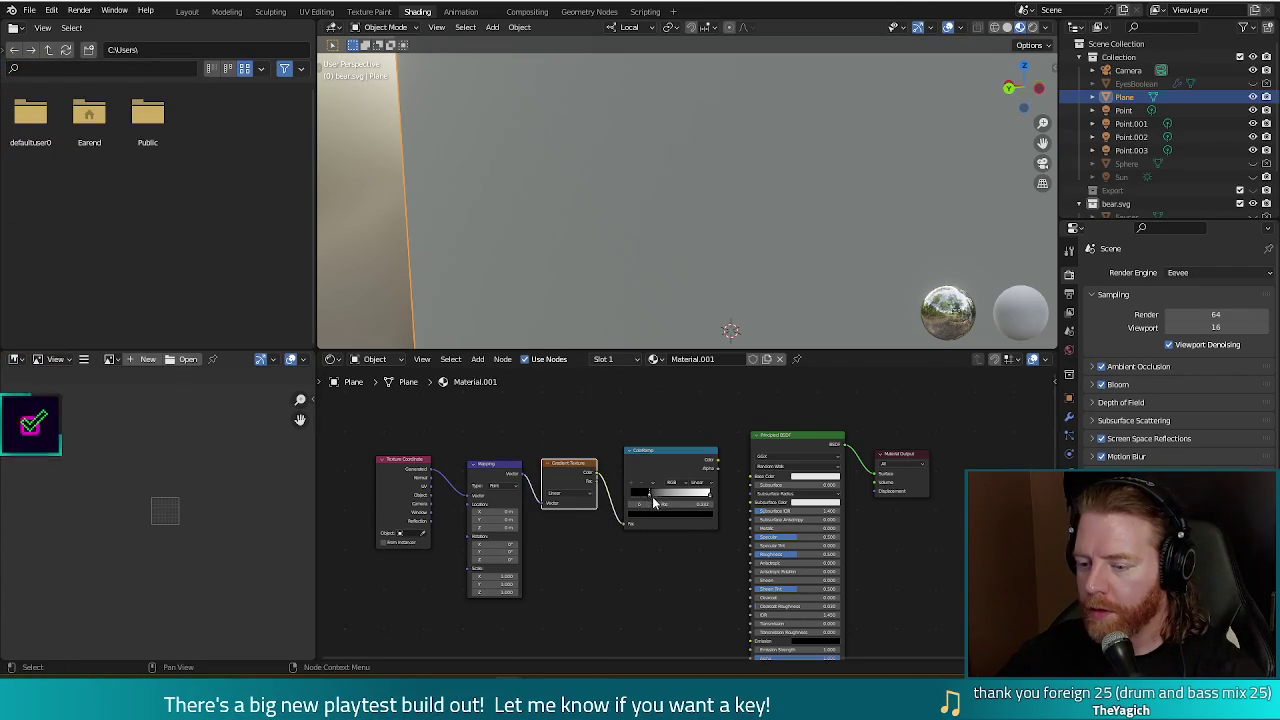
{"action": "right_click", "coordinate": [649, 500]}
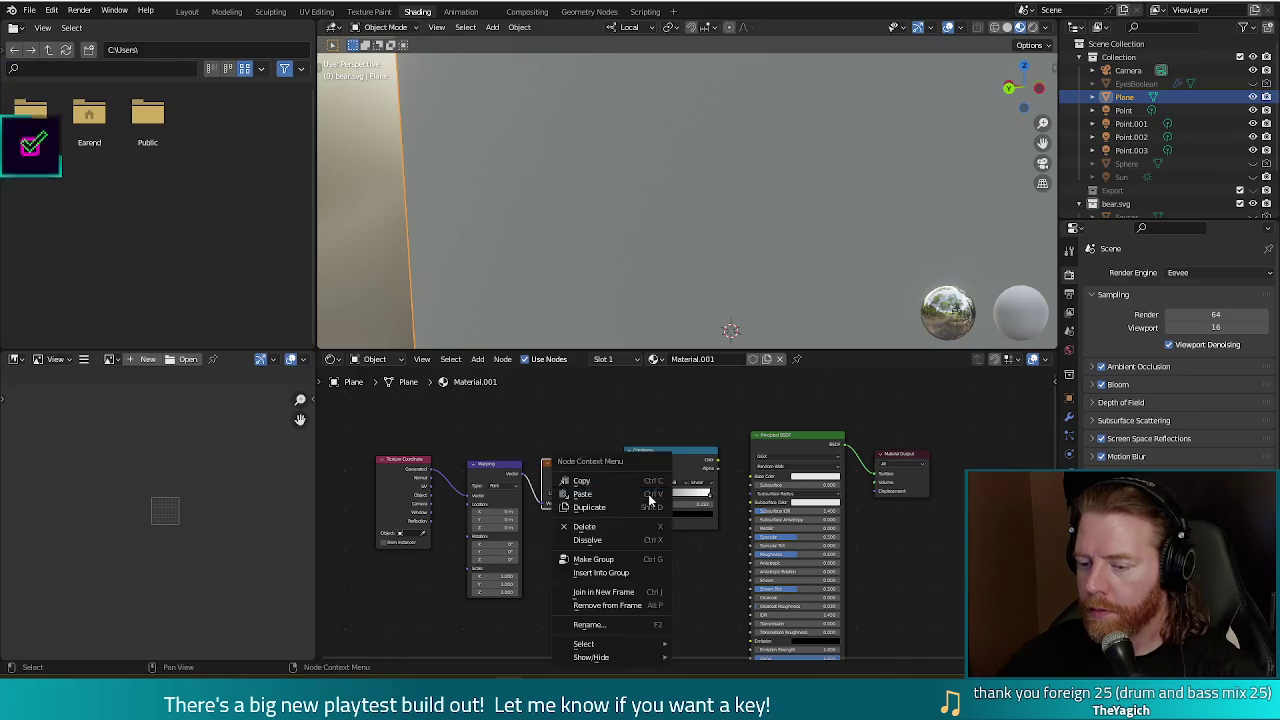
{"action": "left_click", "coordinate": [655, 513]}
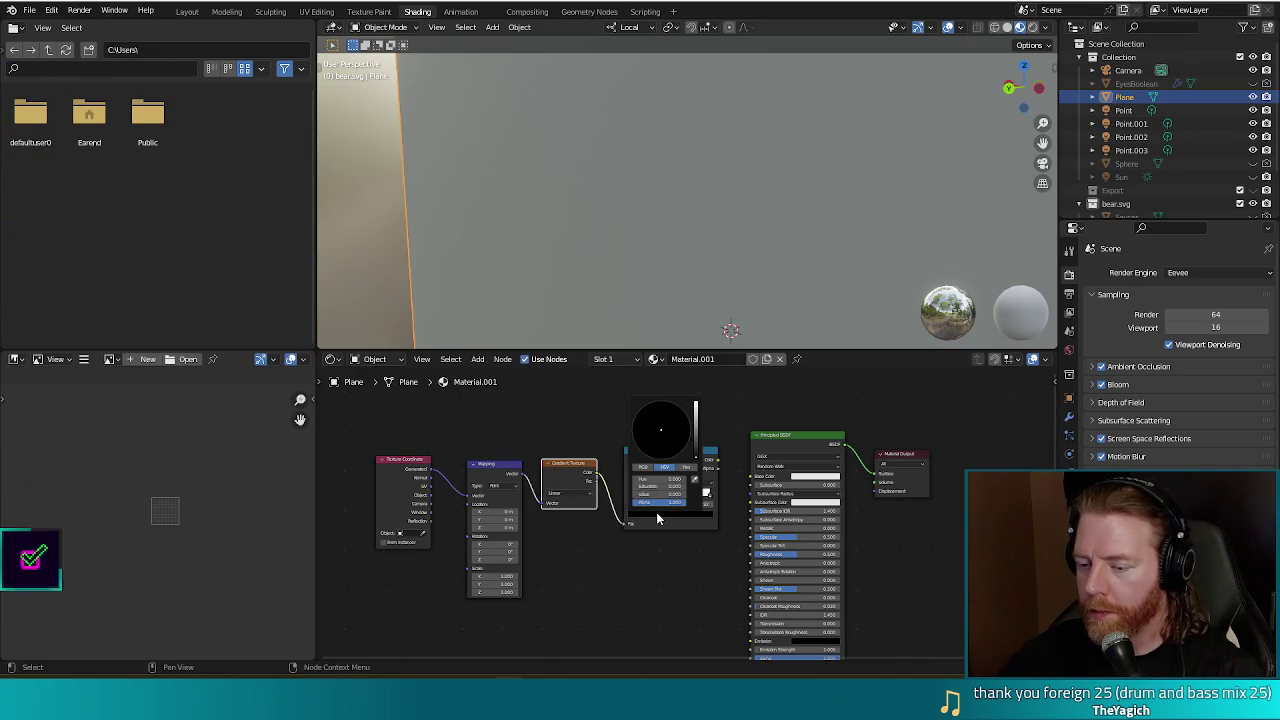
{"action": "left_click_drag", "start_coordinate": [699, 448], "coordinate": [695, 405]}
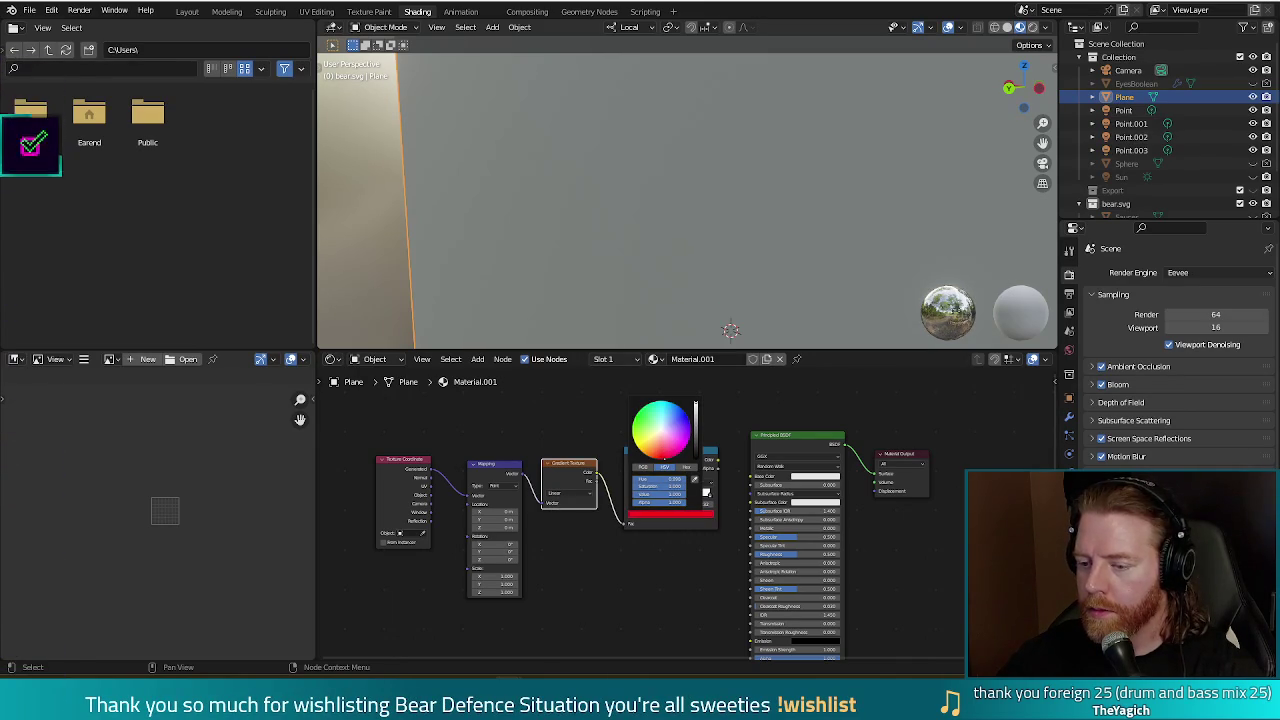
{"action": "left_click_drag", "start_coordinate": [695, 405], "coordinate": [695, 415]}
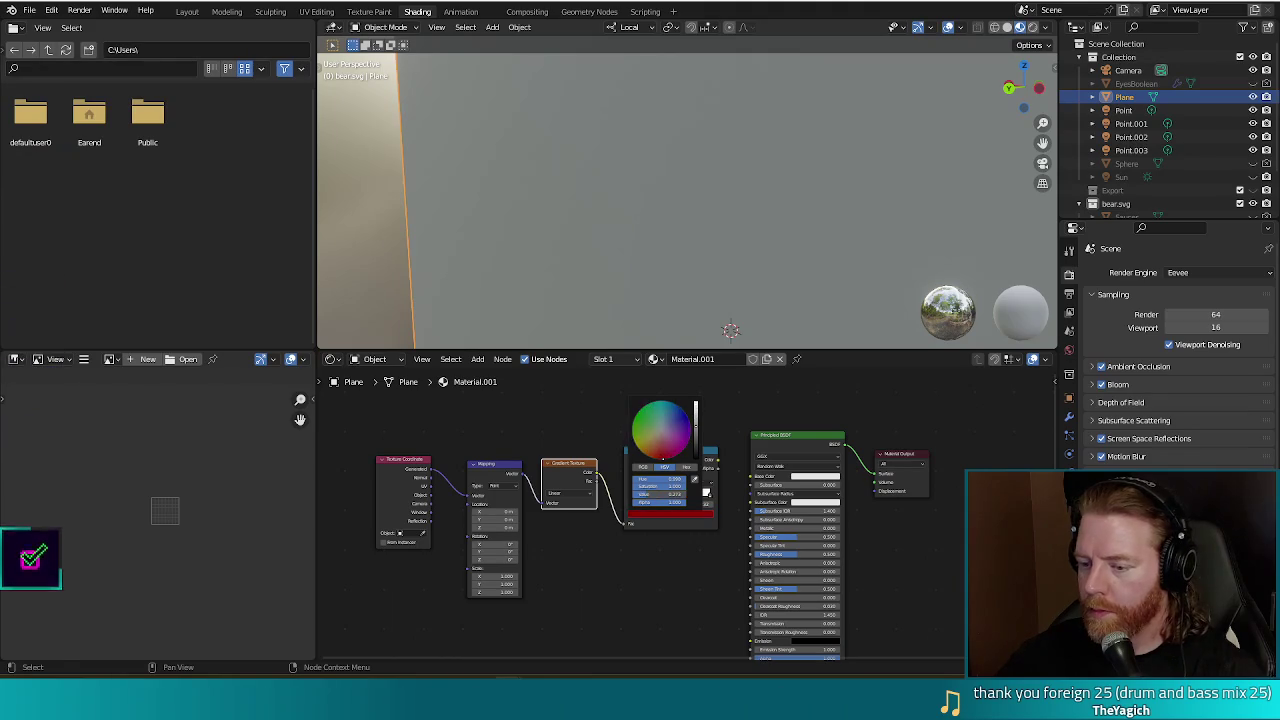
{"action": "left_click_drag", "start_coordinate": [702, 499], "coordinate": [660, 502]}
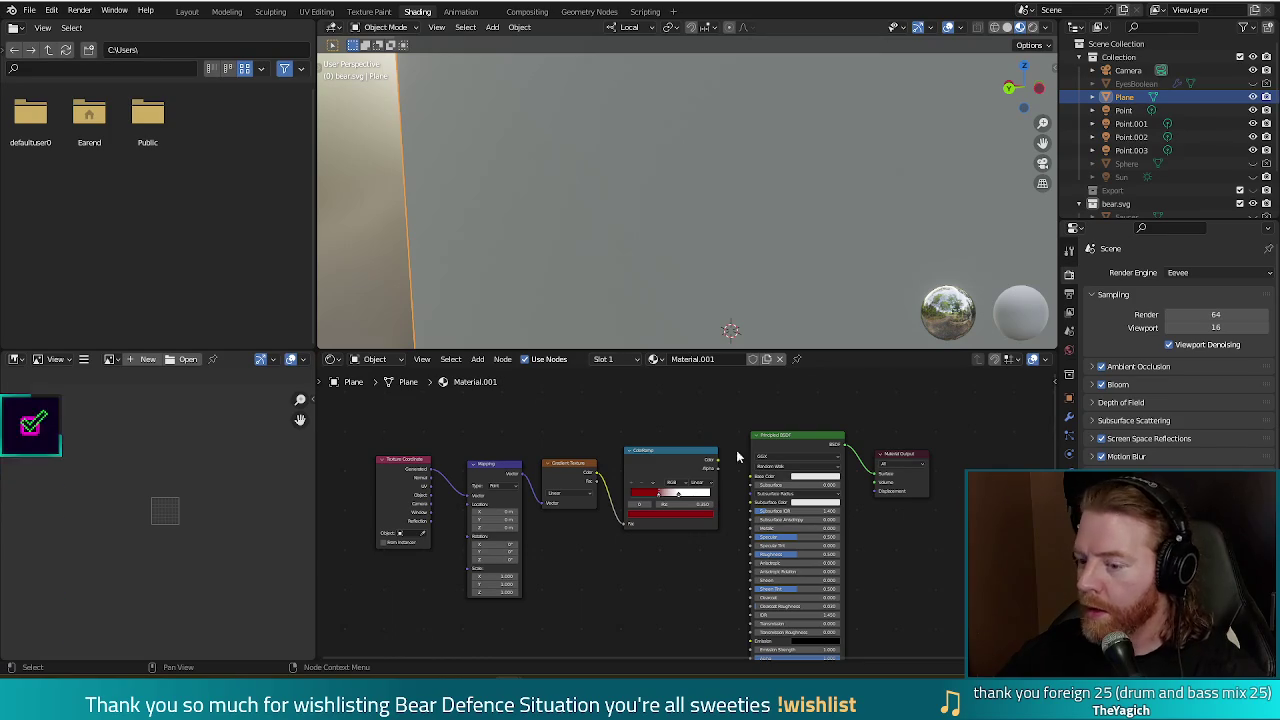
{"action": "left_click_drag", "start_coordinate": [719, 467], "coordinate": [749, 476]}
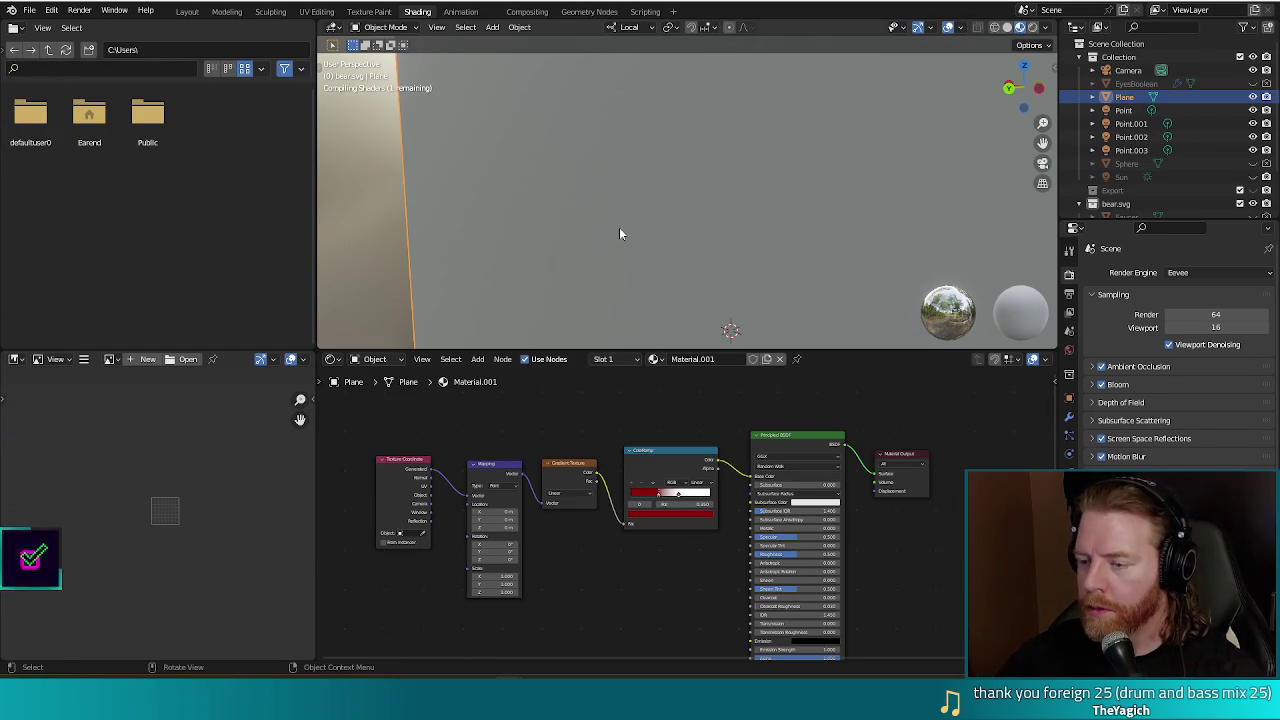
Offset the Mapping node's Location X and Y to -0.5 m.
{"action": "mouse_move", "coordinate": [619, 227]}
{"action": "middle_mouse_down"}
{"action": "mouse_move", "coordinate": [554, 252]}
{"action": "mouse_move", "coordinate": [639, 252]}
{"action": "middle_mouse_up"}
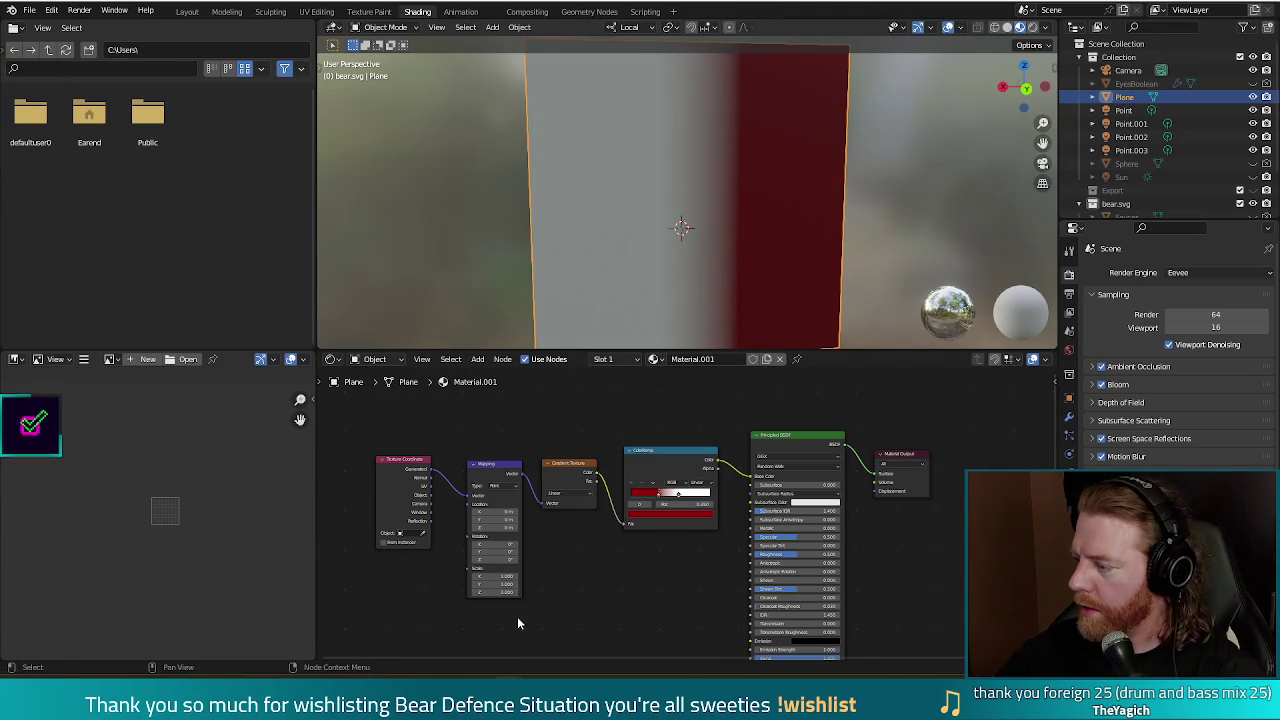
{"action": "left_click", "coordinate": [494, 512]}
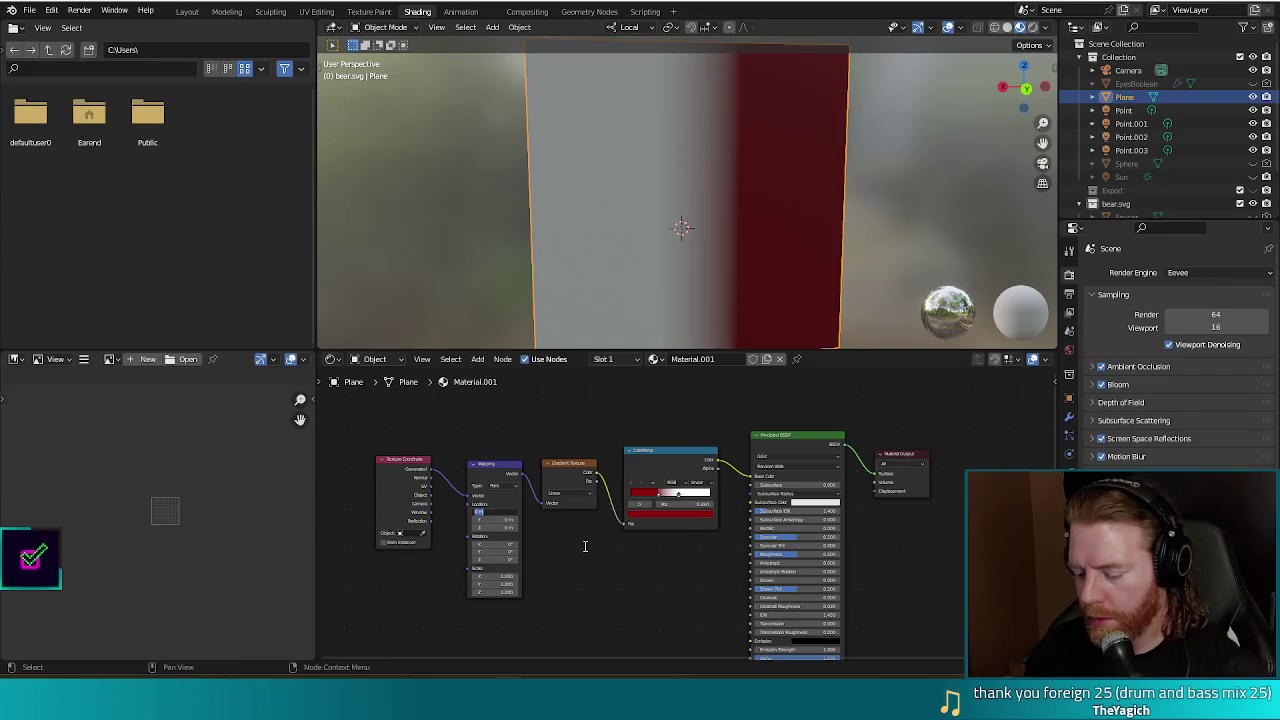
{"action": "type", "text": "-0.5"}
{"action": "key", "text": "Return"}
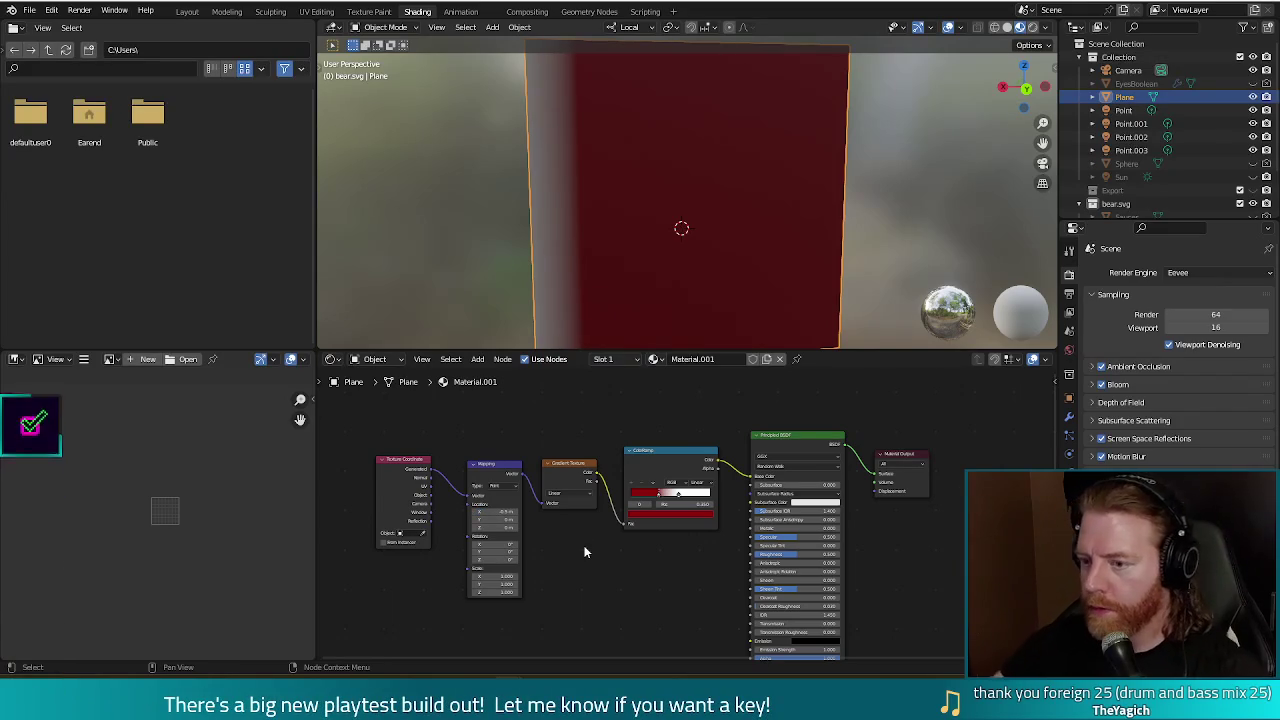
{"action": "left_click", "coordinate": [508, 520]}
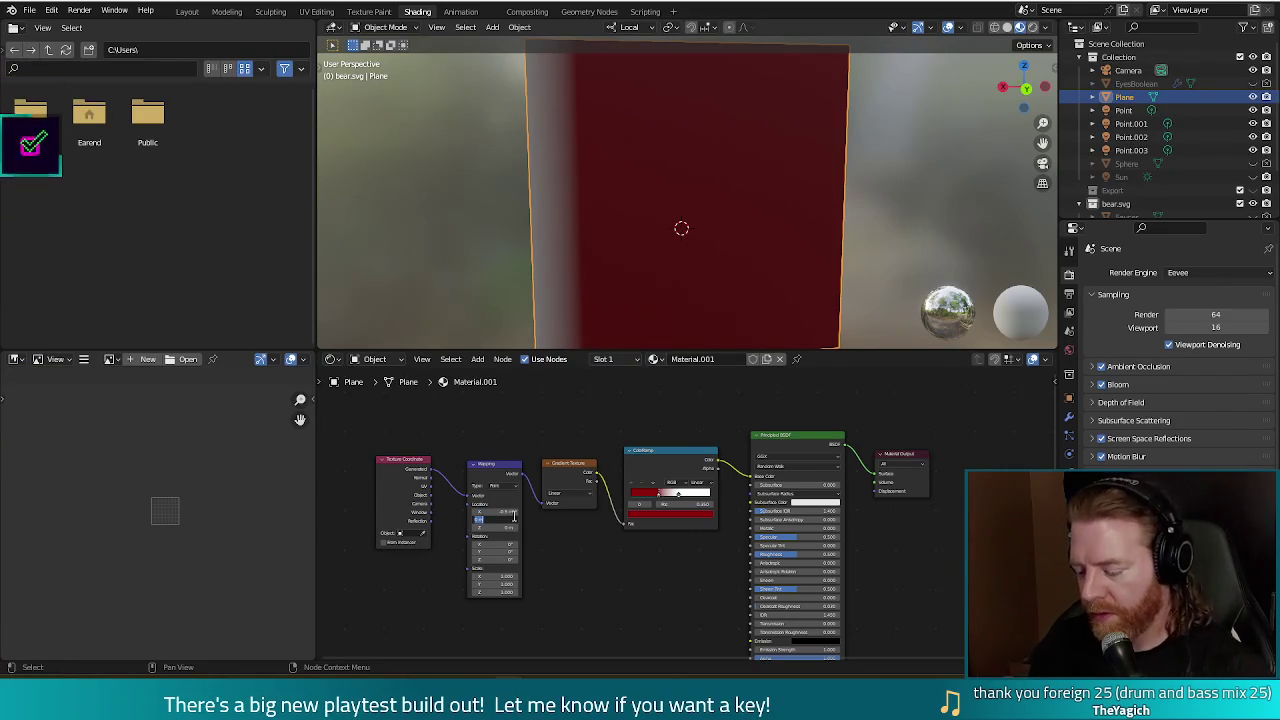
{"action": "type", "text": "-0.5"}
{"action": "key", "text": "Return"}
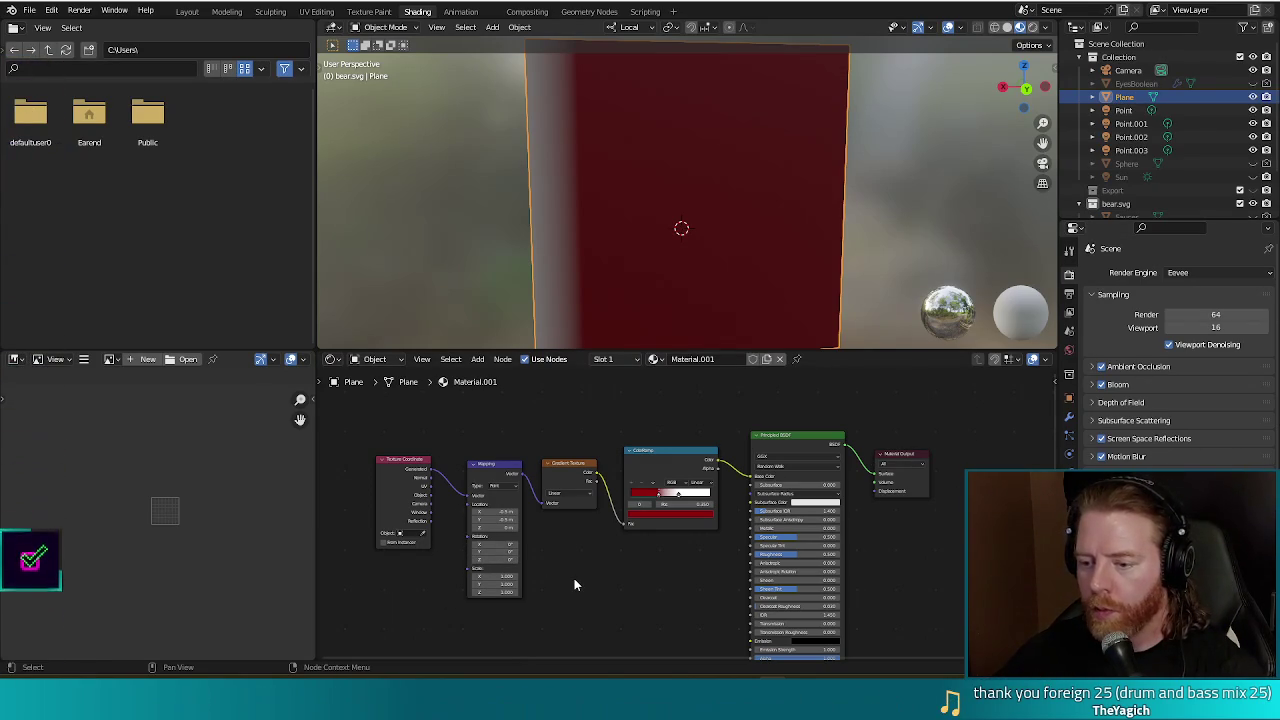
Zoom out and orbit the viewport to face the medal side of the plane.
{"action": "scroll", "coordinate": [691, 280], "scroll_direction": "down", "scroll_amount": 3}
{"action": "key", "text": "b"}
{"action": "mouse_move", "coordinate": [619, 269]}
{"action": "middle_mouse_down"}
{"action": "mouse_move", "coordinate": [512, 274]}
{"action": "mouse_move", "coordinate": [753, 263]}
{"action": "middle_mouse_up"}
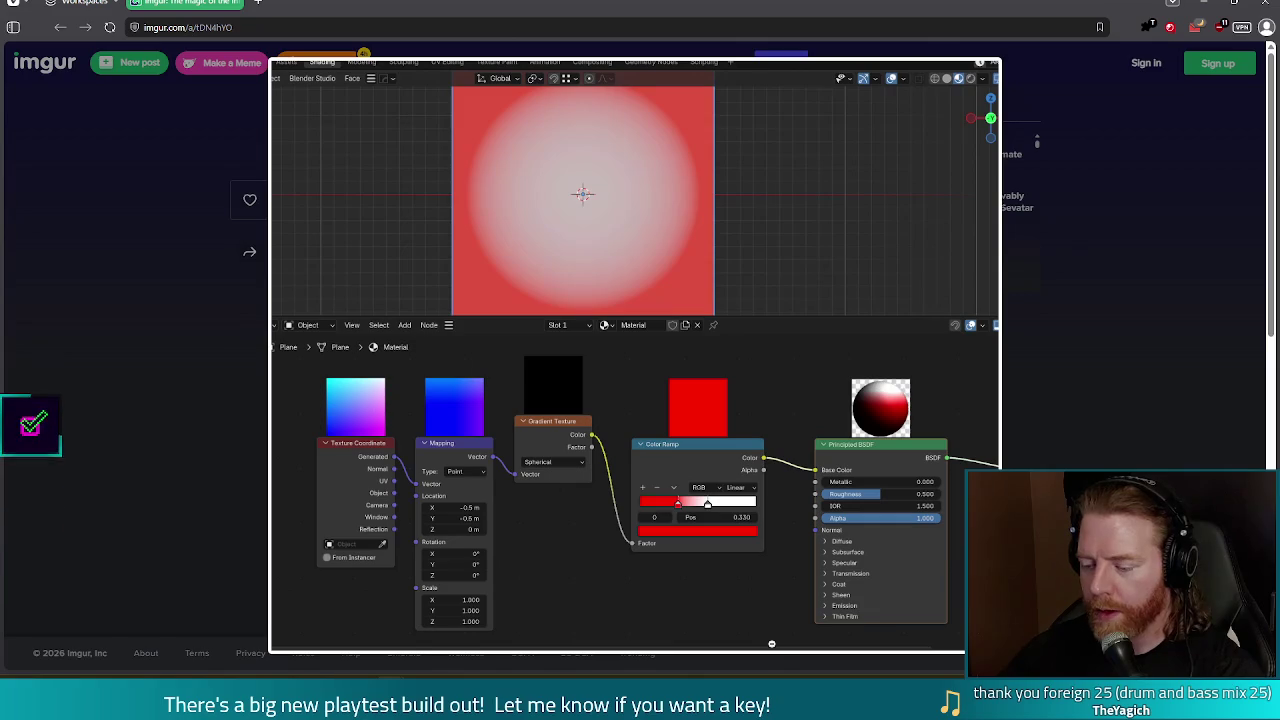
{"action": "left_click", "coordinate": [470, 620]}
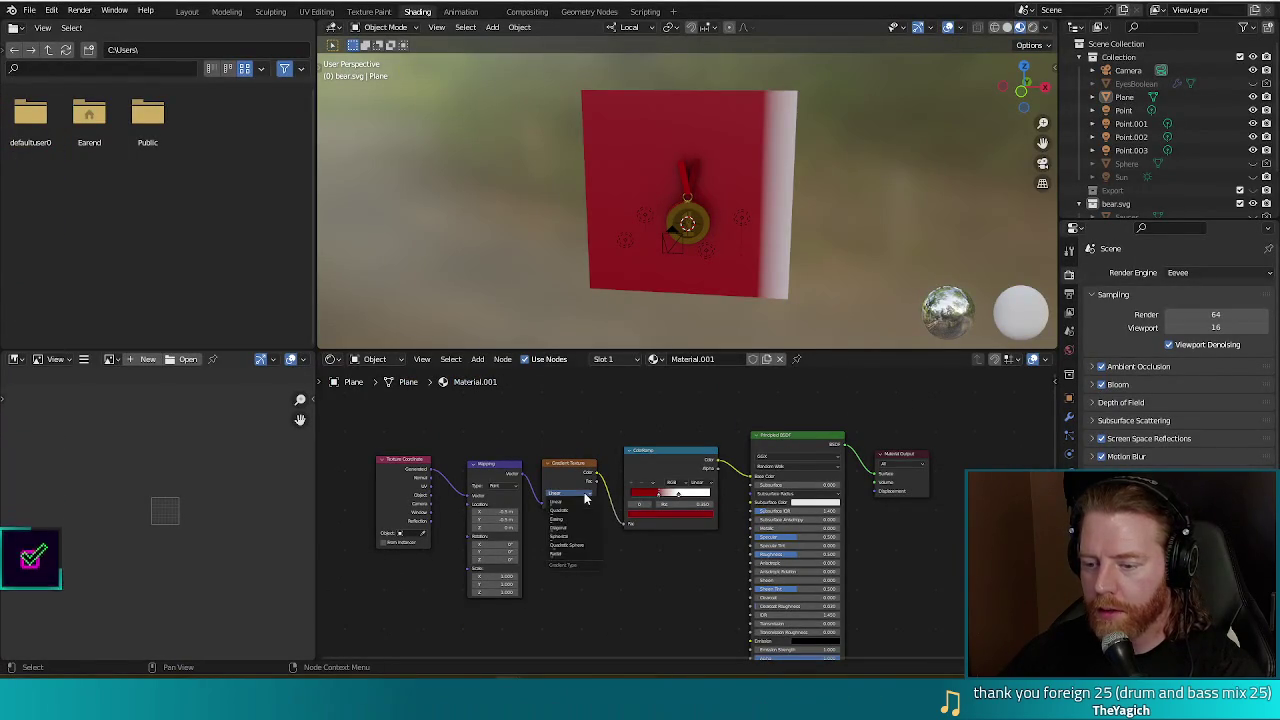
Switch the Gradient Texture to Spherical, shrink the white centre, and render a preview.
{"action": "left_click", "coordinate": [562, 493]}
{"action": "left_click", "coordinate": [569, 538]}
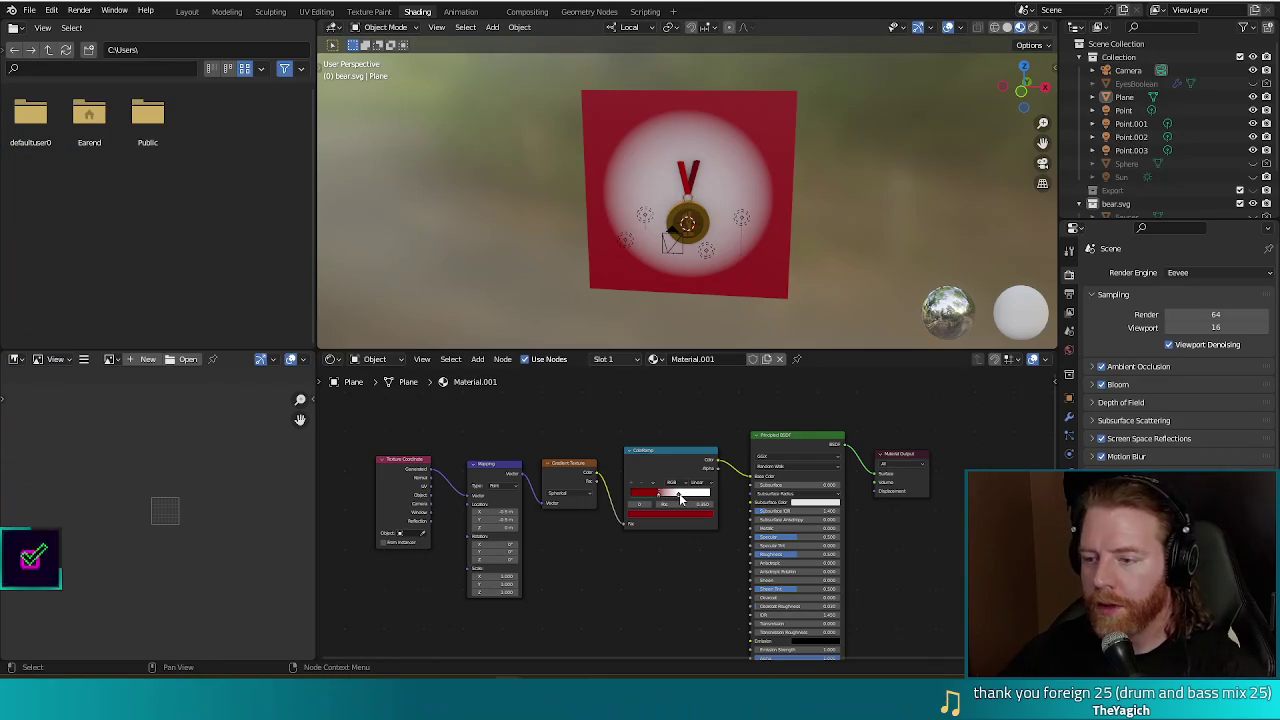
{"action": "left_click_drag", "start_coordinate": [680, 500], "coordinate": [705, 502]}
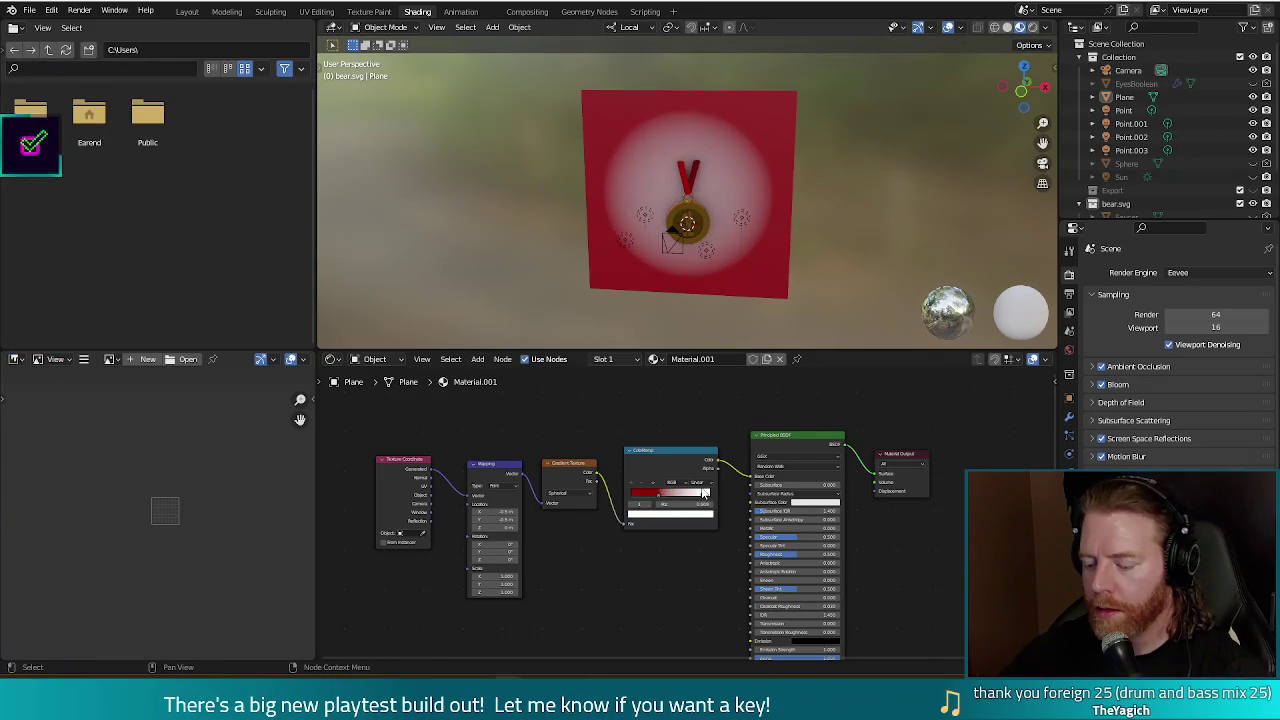
{"action": "key", "text": "F12"}
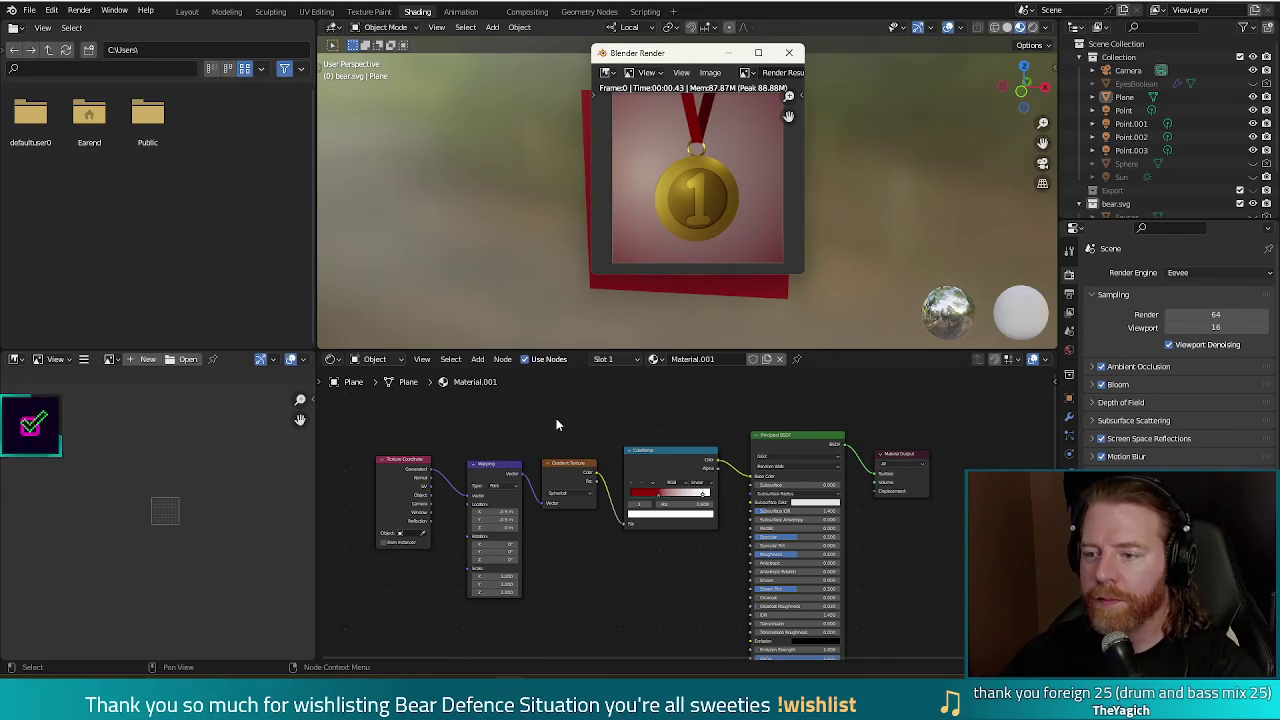
{"action": "left_click", "coordinate": [789, 53]}
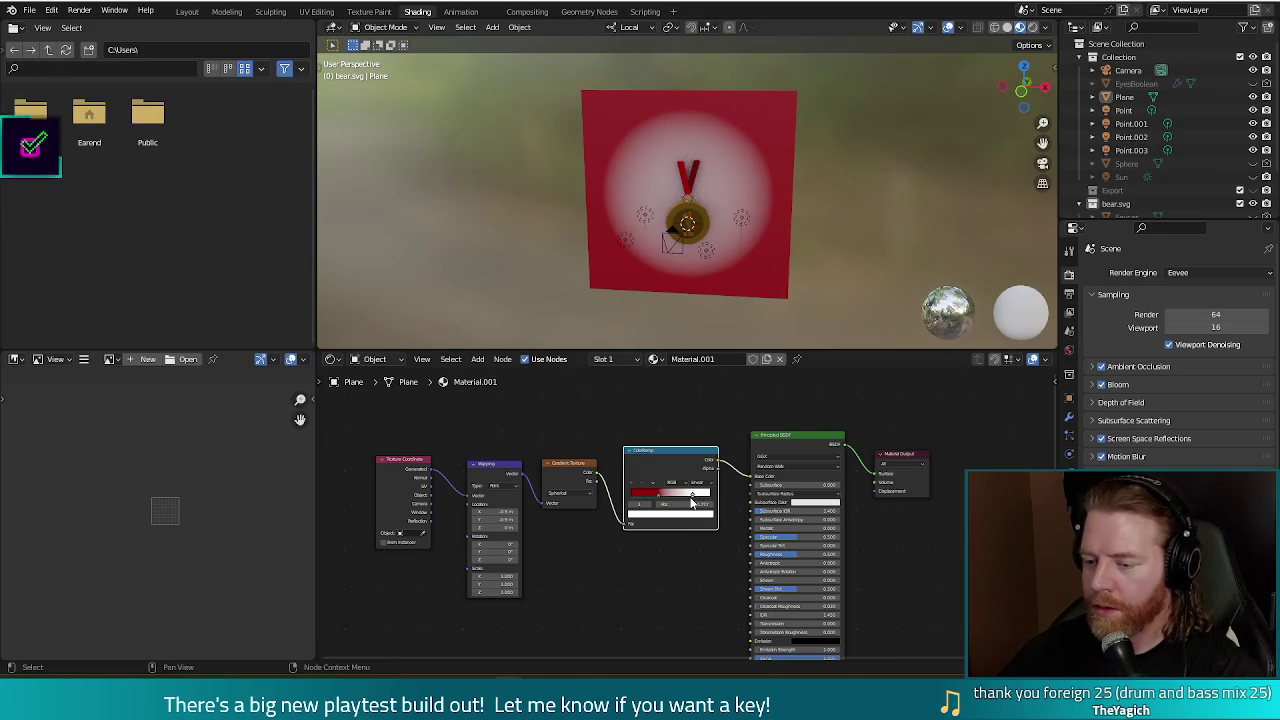
Slide the ColorRamp's red stop to position 0.400 and re-render to check the glow.
{"action": "key", "text": "F12"}
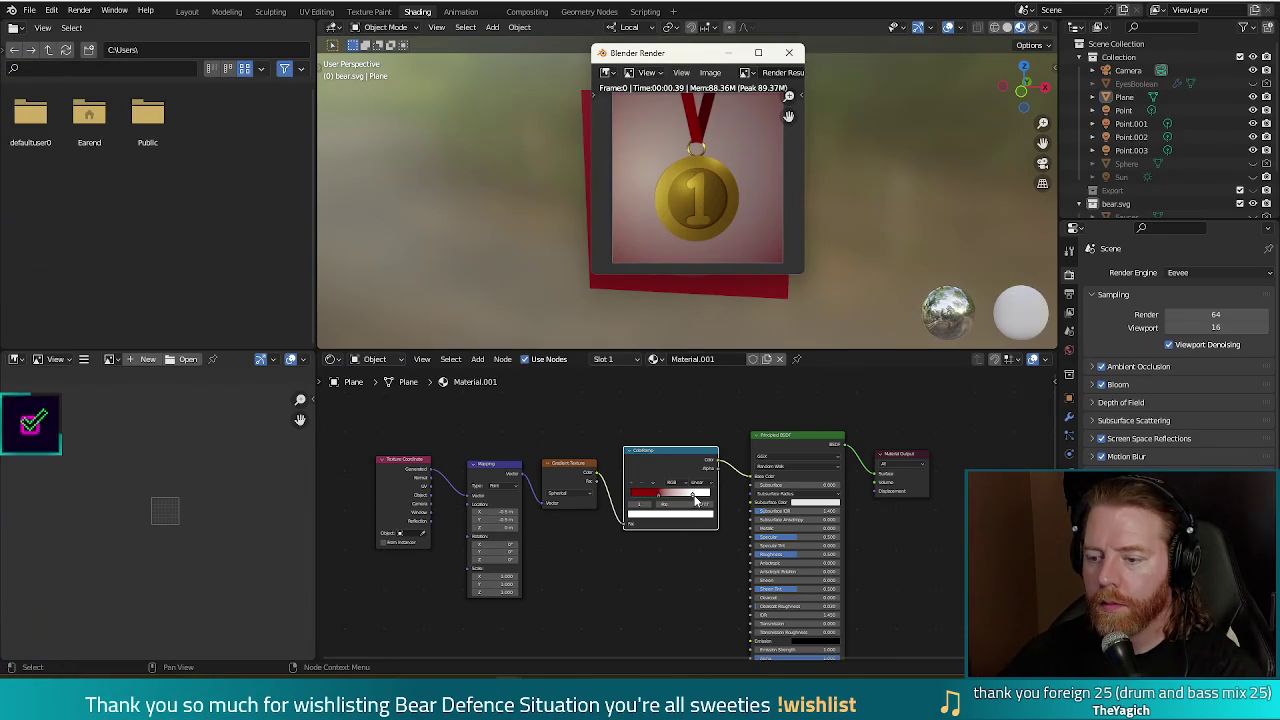
{"action": "key", "text": "Escape"}
{"action": "left_click_drag", "start_coordinate": [697, 500], "coordinate": [713, 502]}
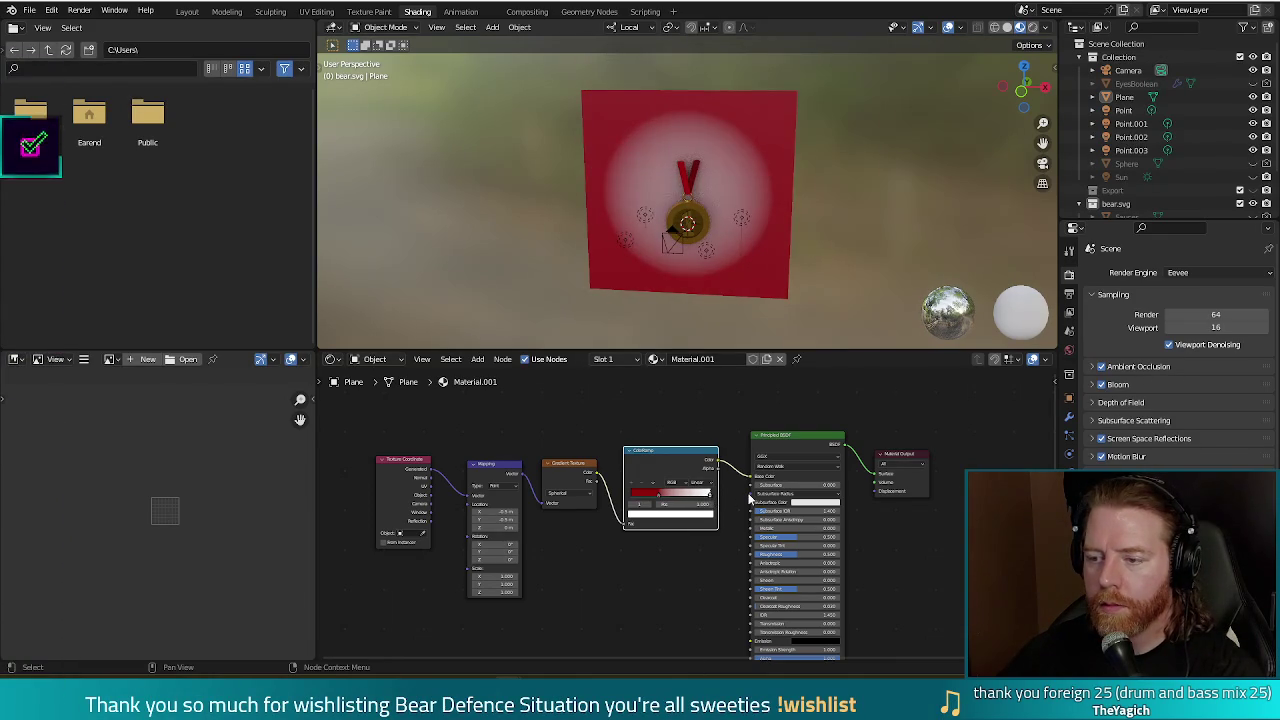
{"action": "key", "text": "g"}
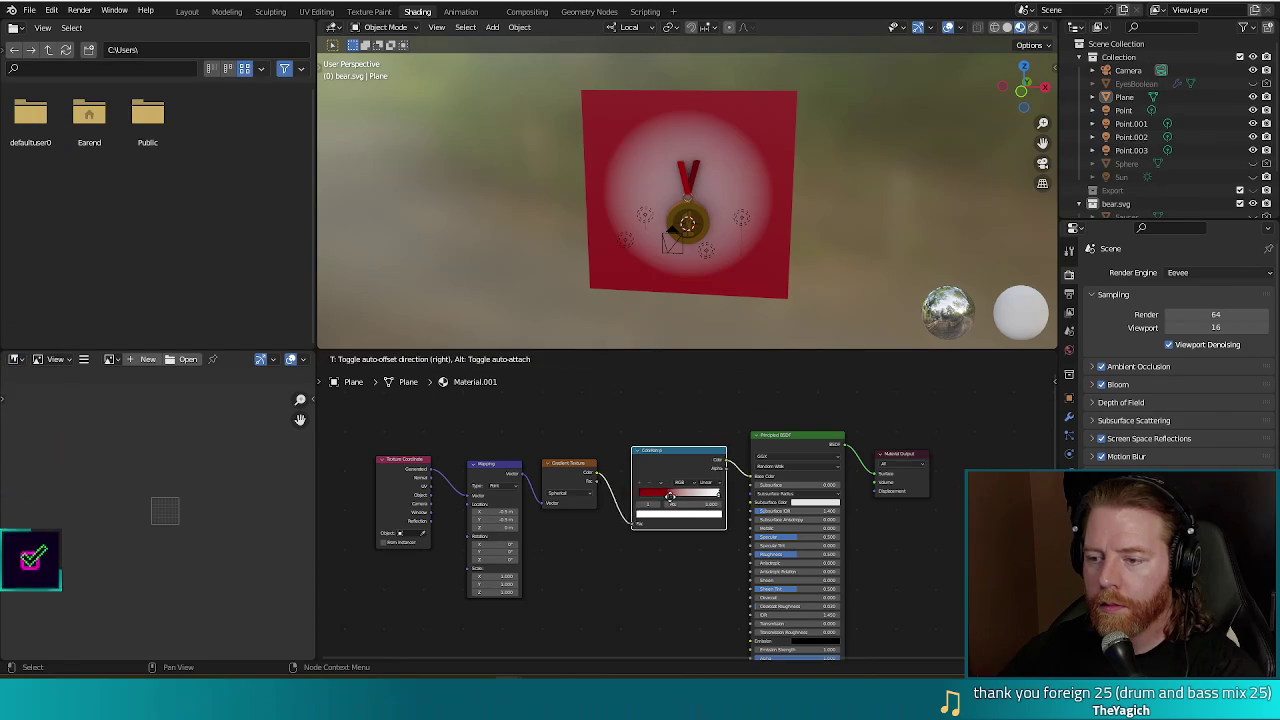
{"action": "left_click", "coordinate": [665, 497]}
{"action": "left_click_drag", "start_coordinate": [665, 497], "coordinate": [669, 500]}
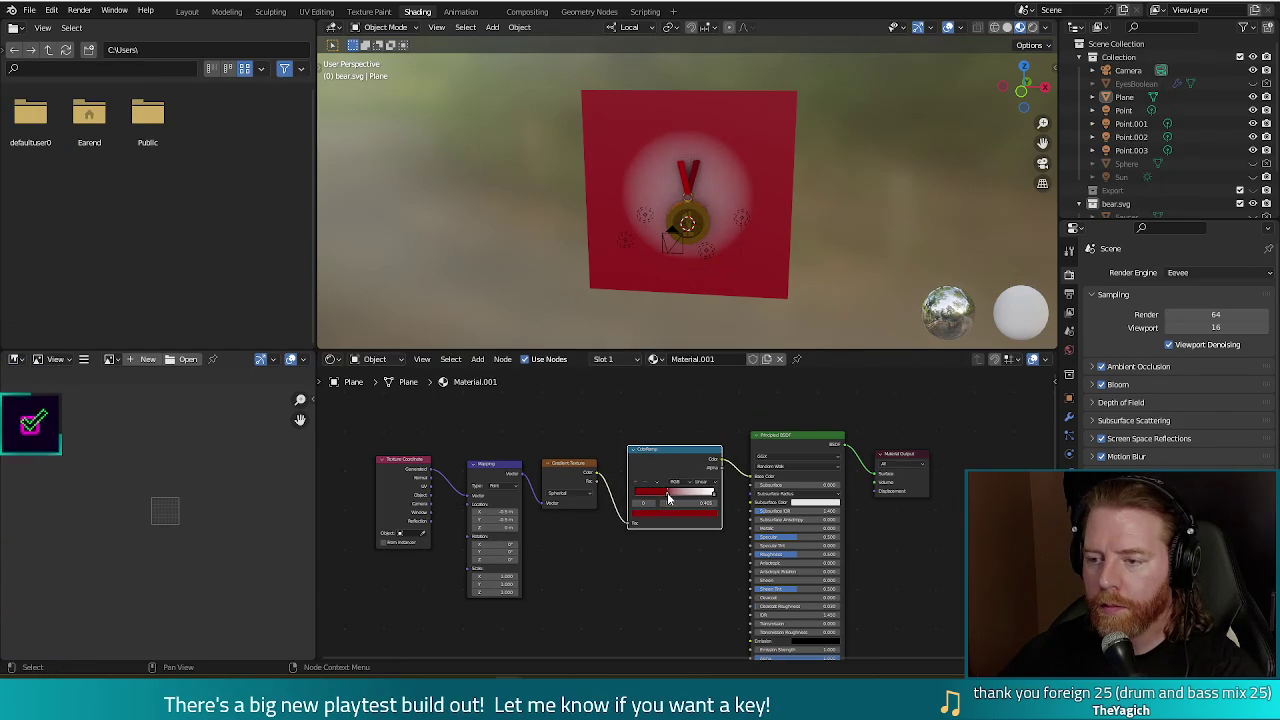
{"action": "key", "text": "F12"}
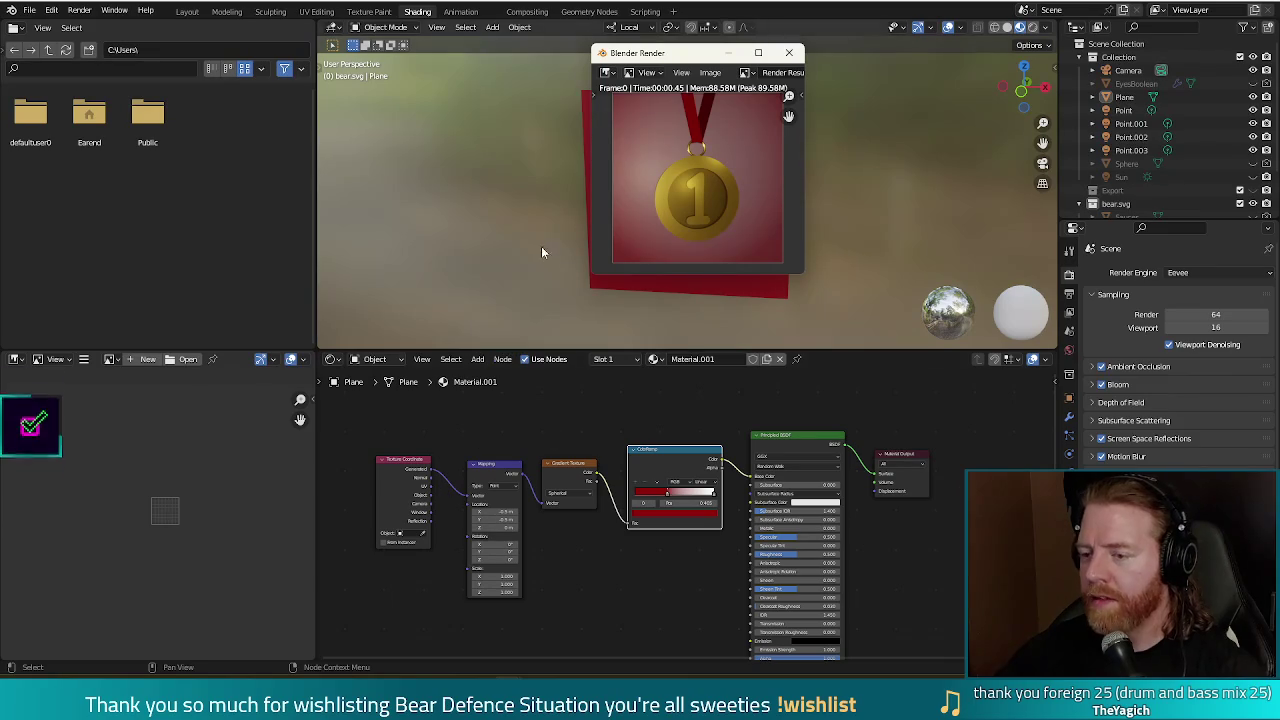
Give the white ColorRamp stop a very faint tint and render again.
{"action": "left_click", "coordinate": [715, 496]}
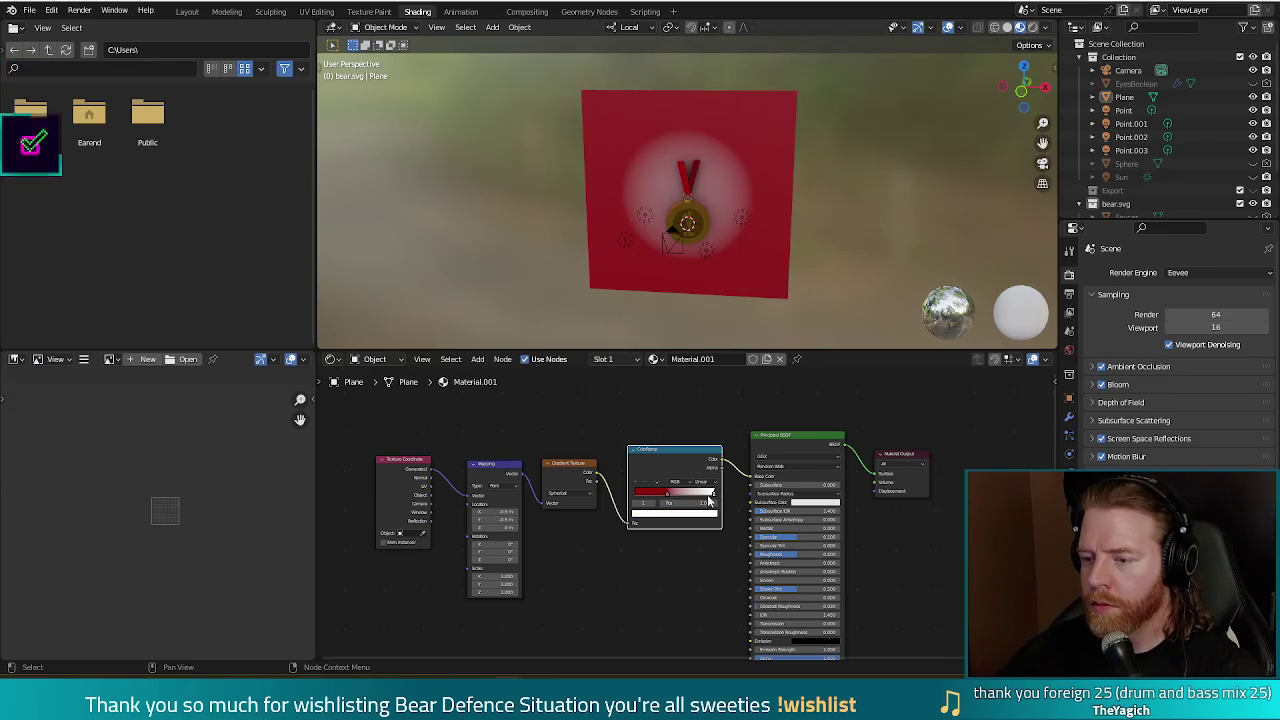
{"action": "left_click", "coordinate": [694, 514]}
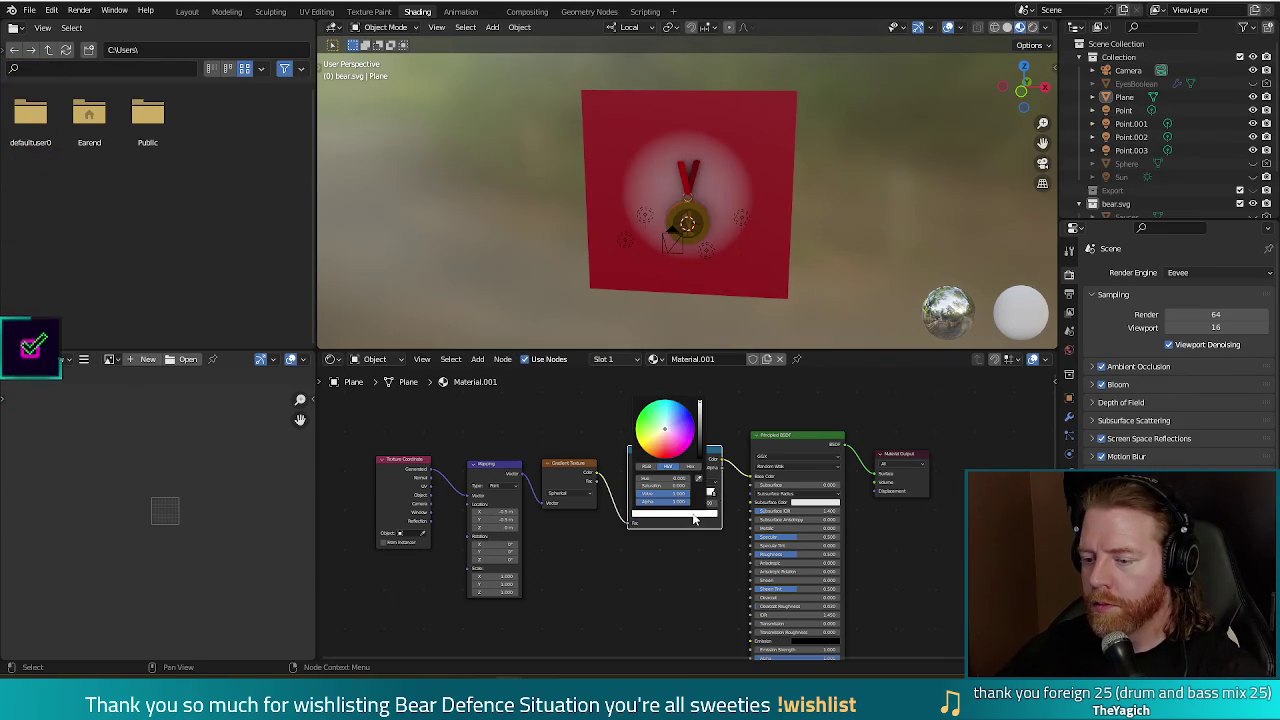
{"action": "left_click", "coordinate": [664, 428]}
{"action": "left_click_drag", "start_coordinate": [666, 424], "coordinate": [660, 433]}
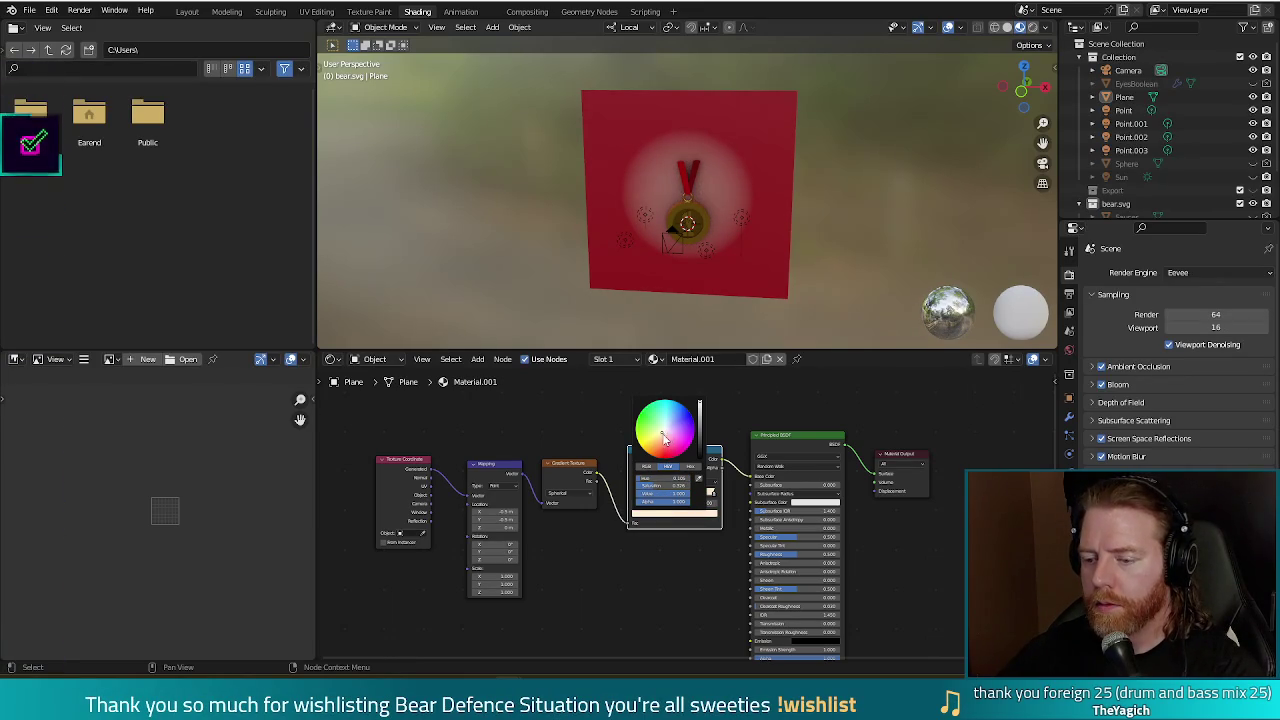
{"action": "key", "text": "F12"}
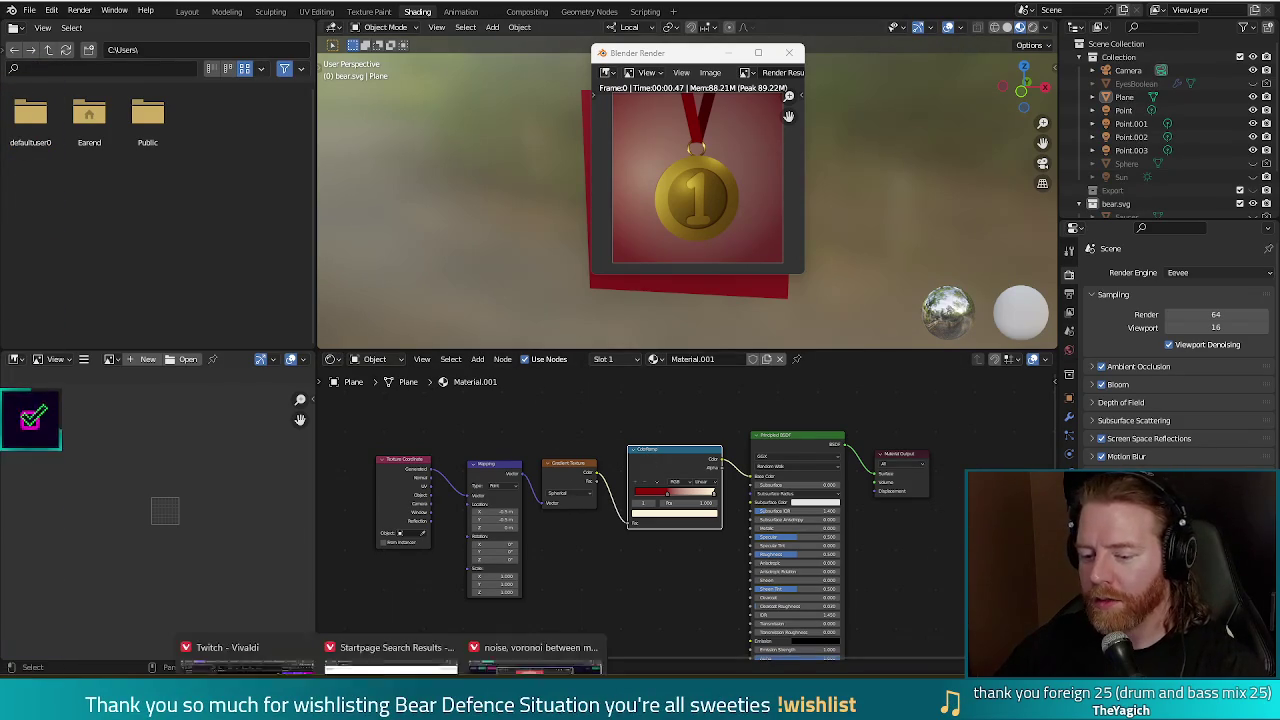
{"action": "left_click", "coordinate": [514, 626]}
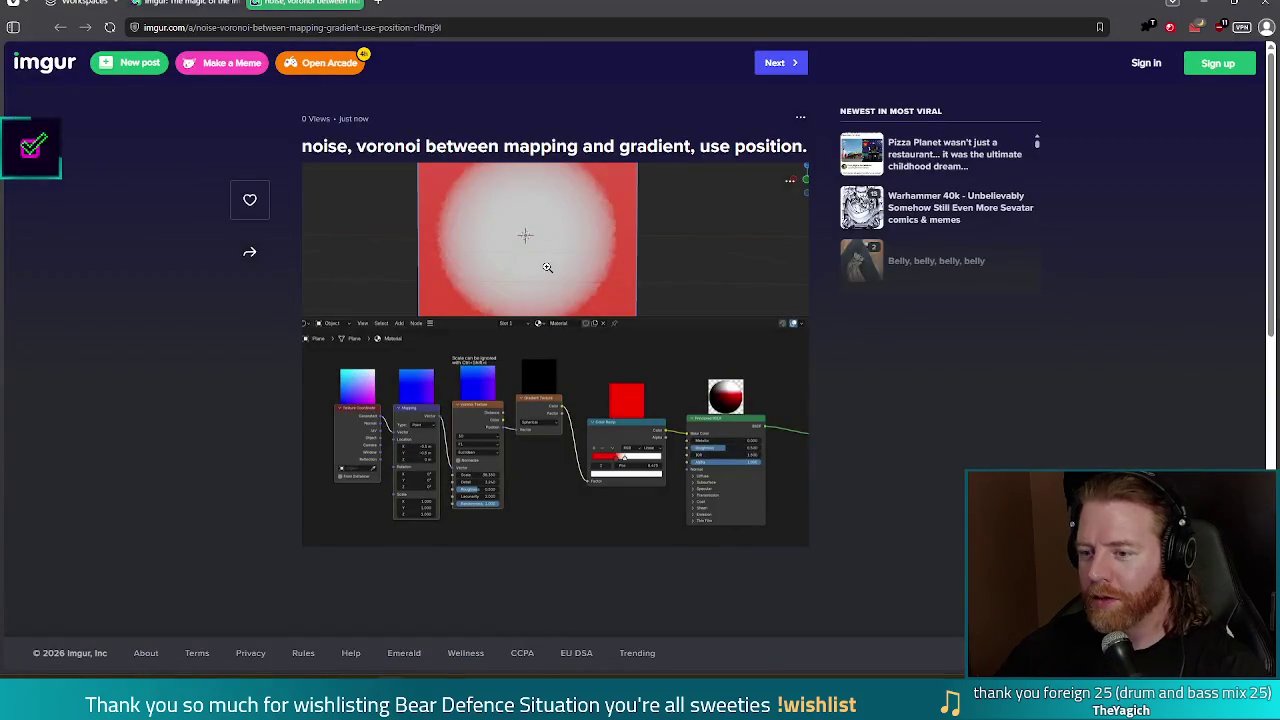
{"action": "left_click", "coordinate": [547, 267]}
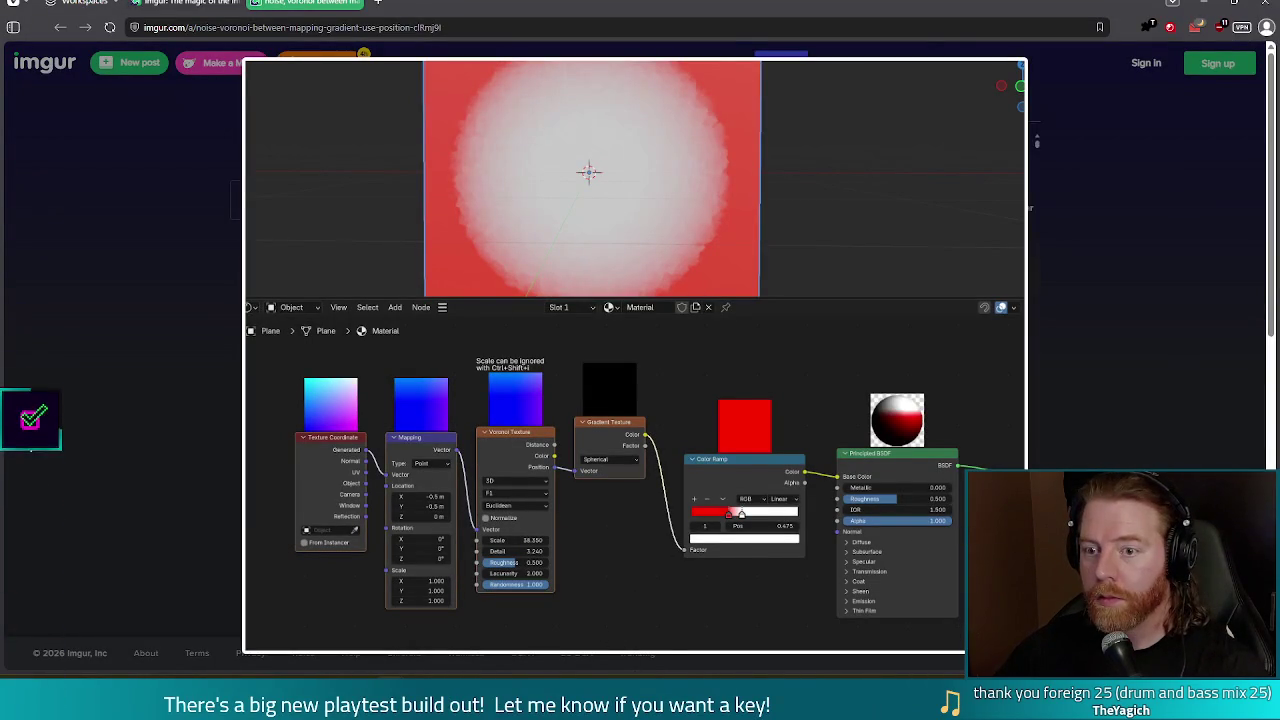
{"action": "left_click", "coordinate": [617, 644]}
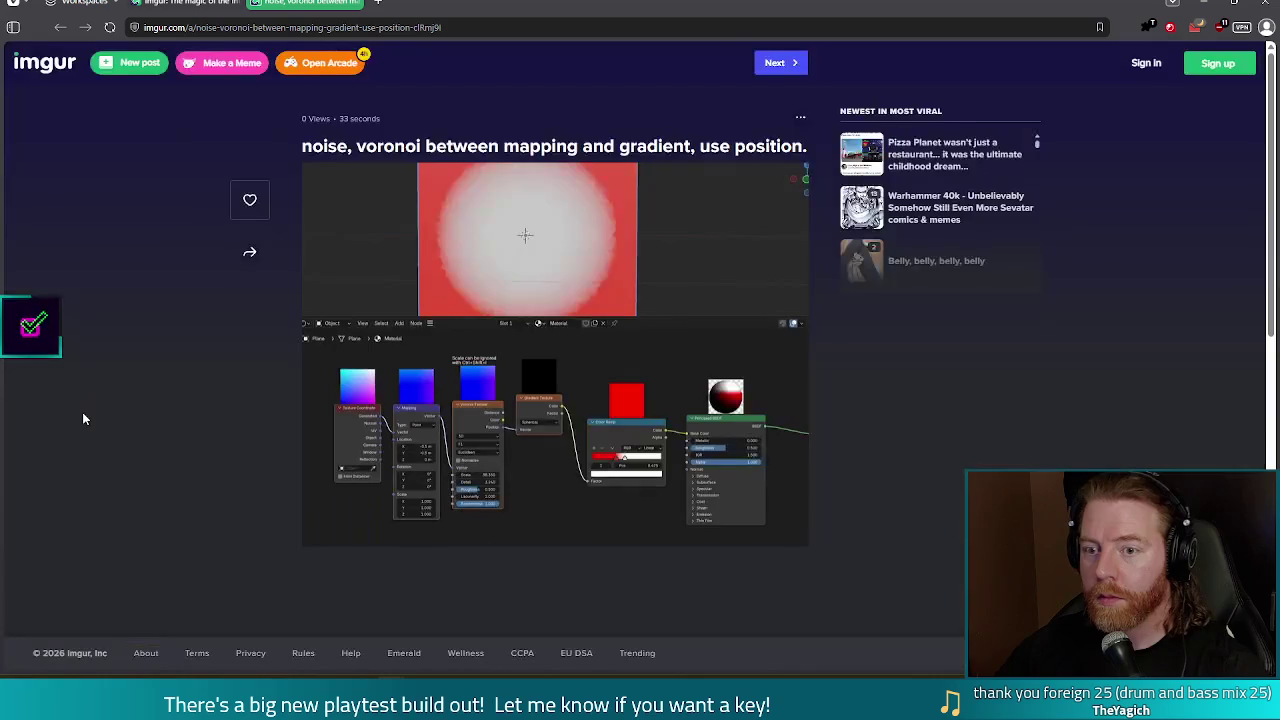
{"action": "left_click", "coordinate": [748, 397]}
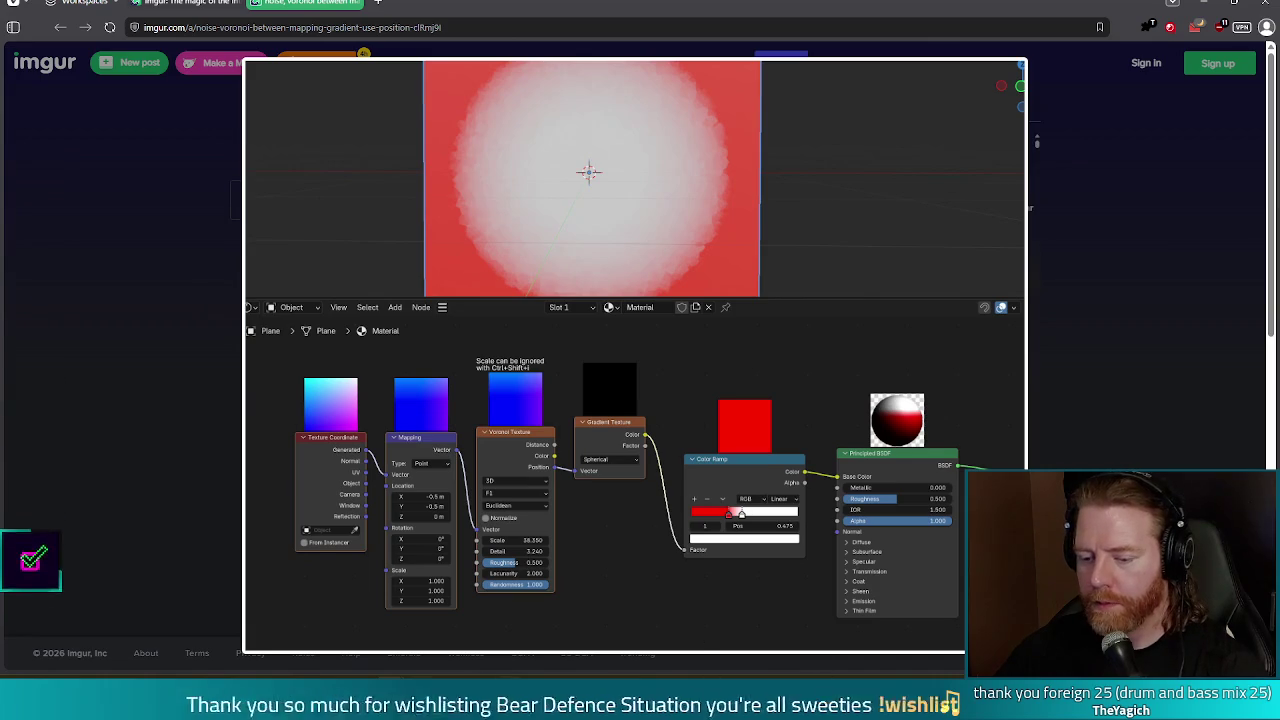
{"action": "left_click", "coordinate": [470, 641]}
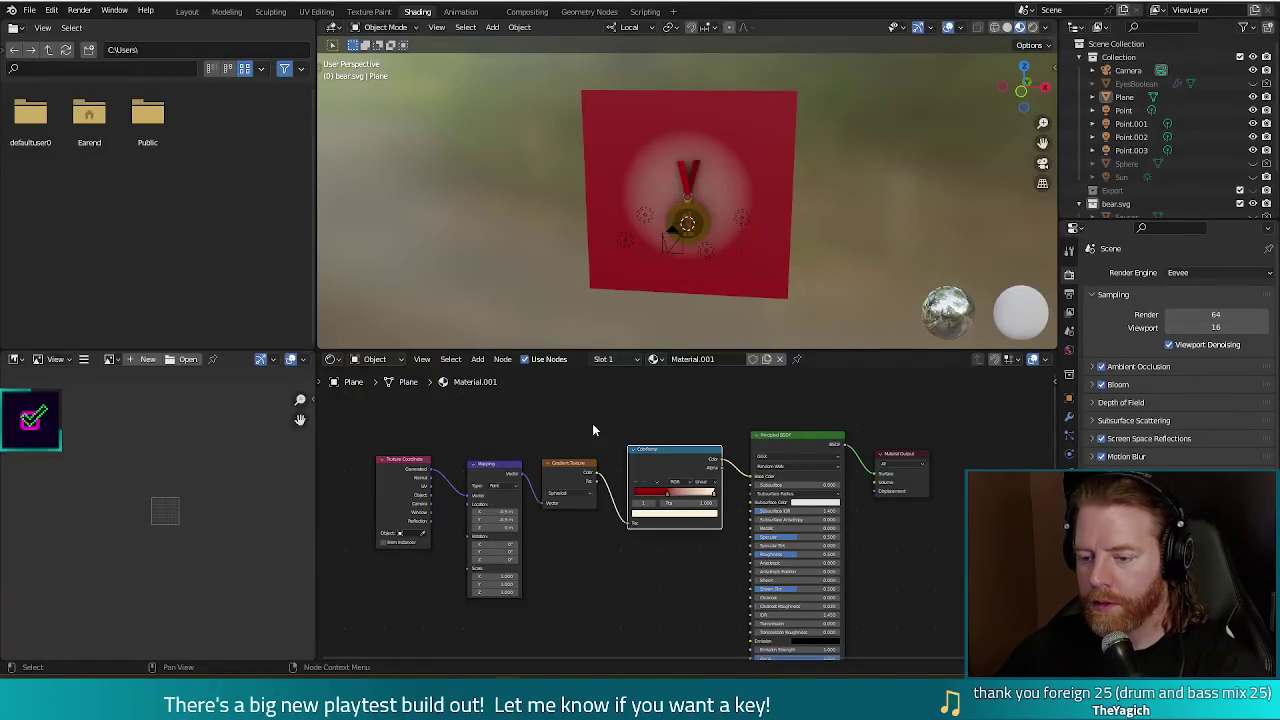
Insert a Voronoi Texture node between the Mapping and Gradient Texture nodes.
{"action": "left_click", "coordinate": [477, 359]}
{"action": "left_click", "coordinate": [499, 376]}
{"action": "type", "text": "voron"}
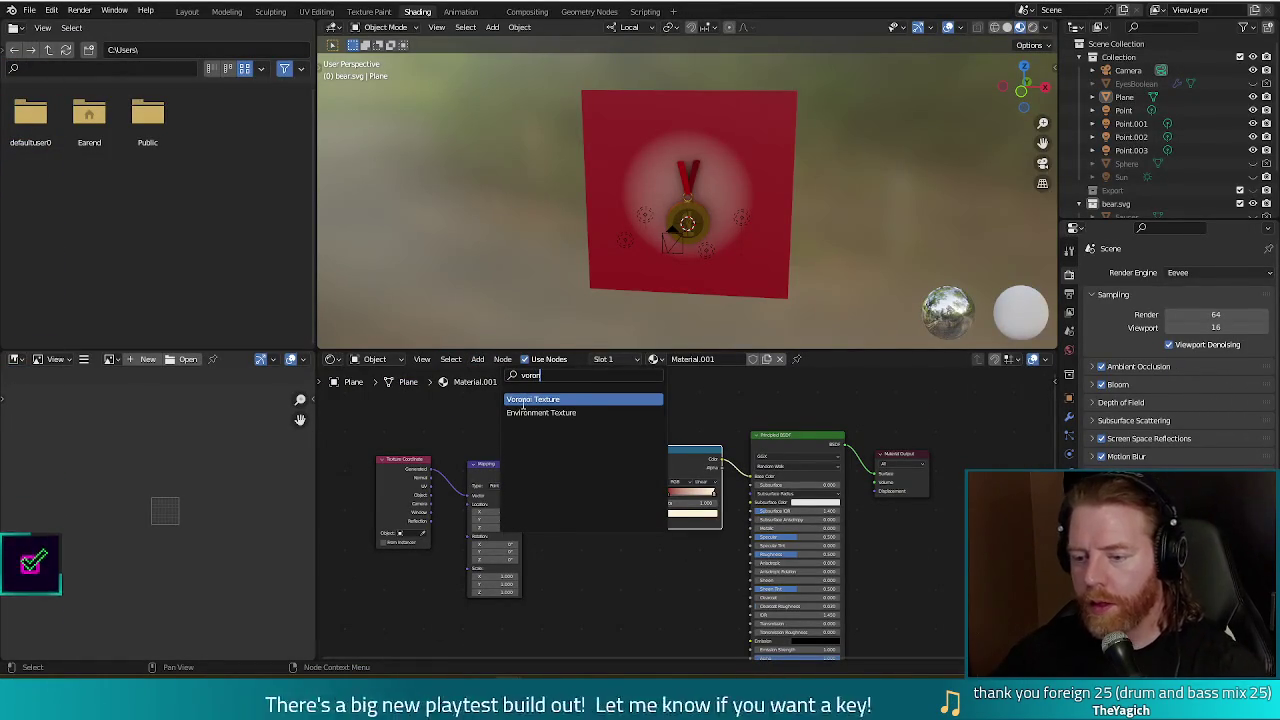
{"action": "key", "text": "Return"}
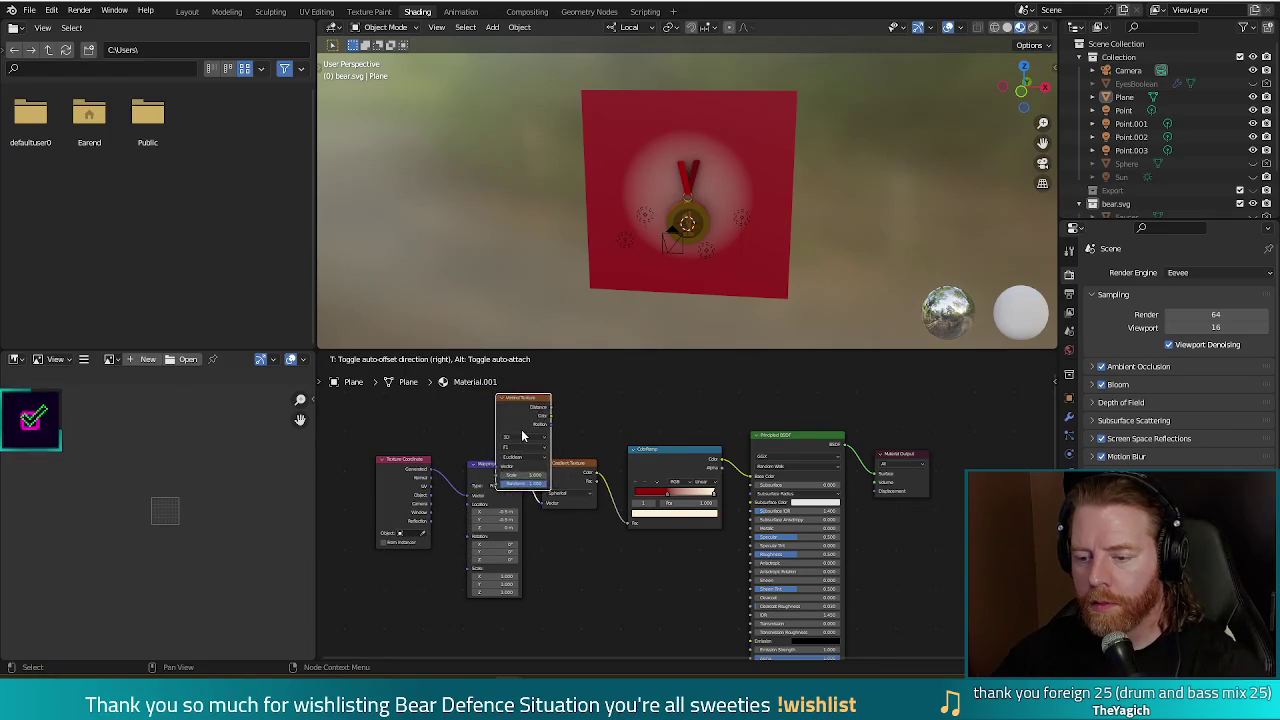
{"action": "left_click", "coordinate": [576, 428]}
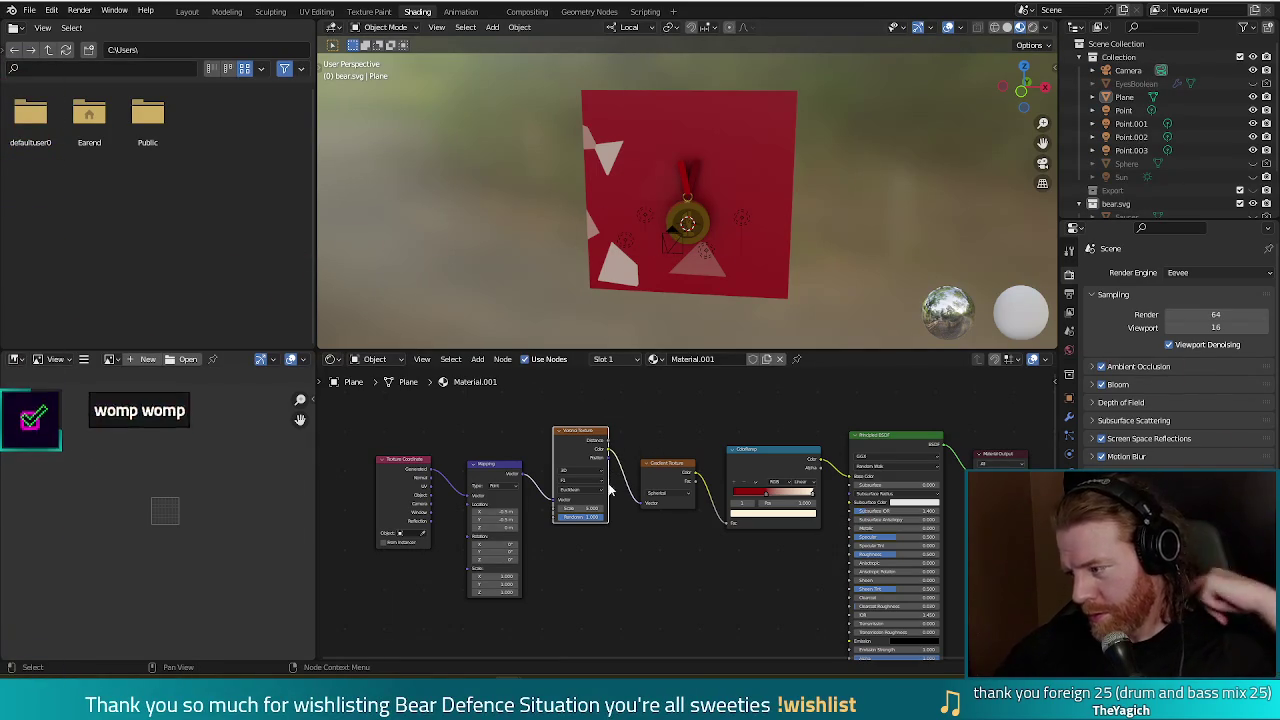
{"action": "left_click_drag", "start_coordinate": [575, 435], "coordinate": [575, 445]}
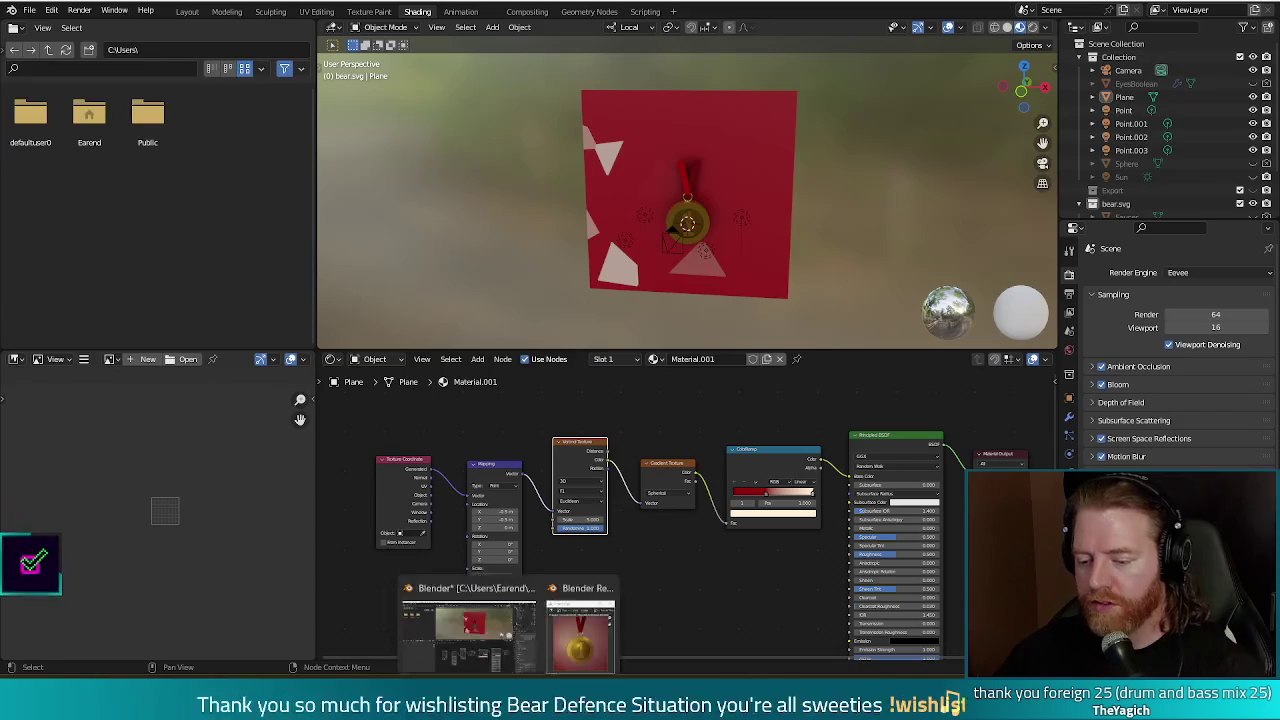
Check the browser reference, then connect Voronoi Position to the Gradient's Vector input.
{"action": "left_click", "coordinate": [543, 669]}
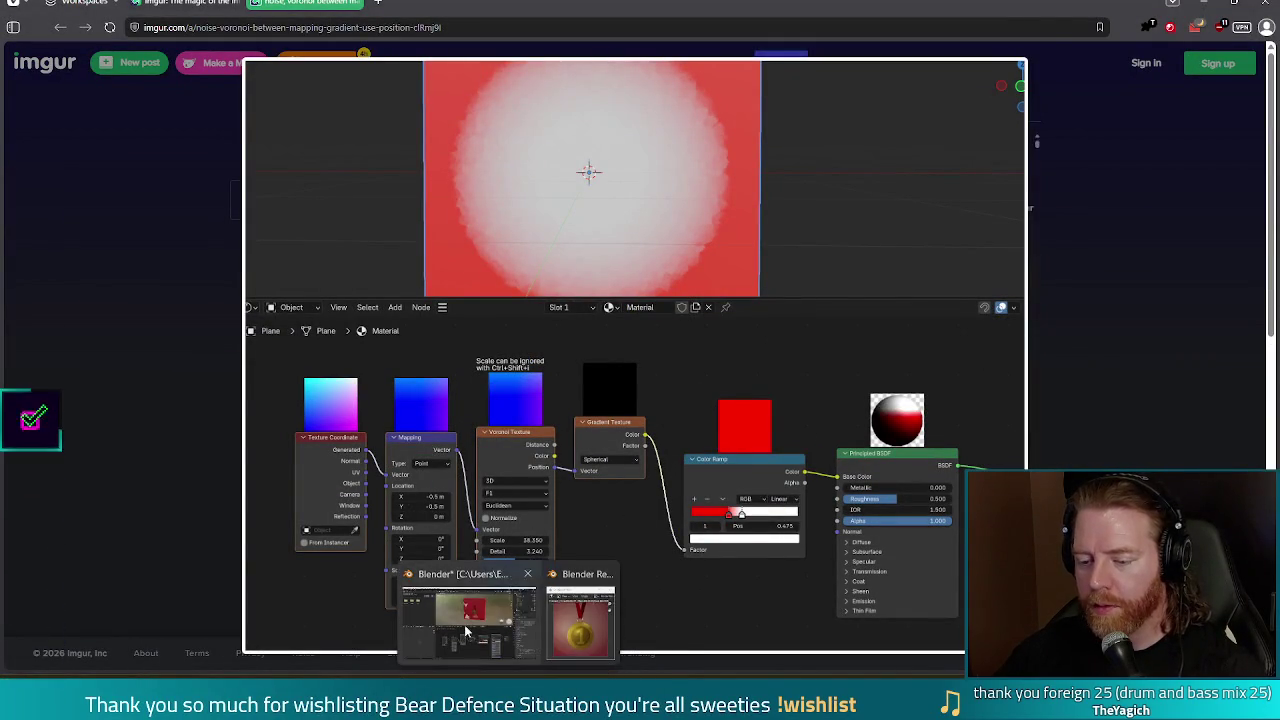
{"action": "left_click", "coordinate": [468, 635]}
{"action": "left_click_drag", "start_coordinate": [607, 466], "coordinate": [641, 505]}
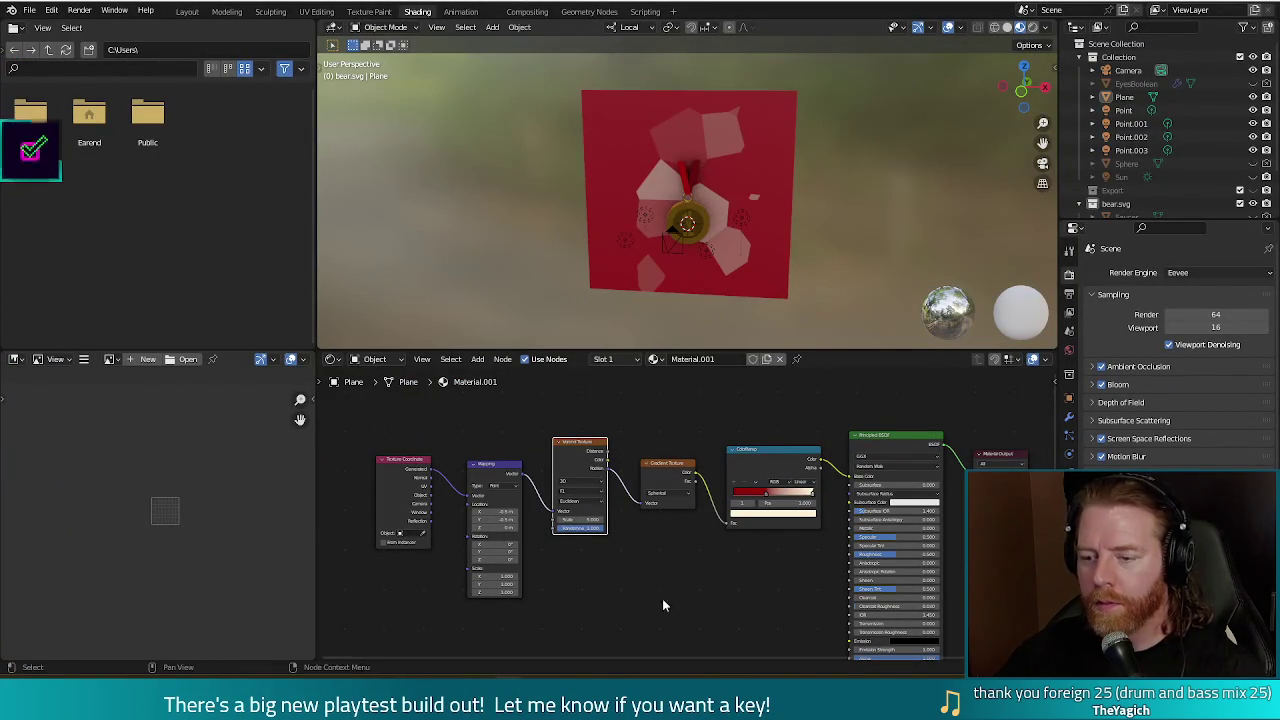
Frame the texture nodes and compare them against the reference node setup.
{"action": "scroll", "coordinate": [590, 552], "scroll_direction": "up", "scroll_amount": 2}
{"action": "scroll", "coordinate": [571, 523], "scroll_direction": "up", "scroll_amount": 2}
{"action": "scroll", "coordinate": [540, 505], "scroll_direction": "up", "scroll_amount": 2}
{"action": "scroll", "coordinate": [515, 490], "scroll_direction": "up", "scroll_amount": 2}
{"action": "middle_click_drag", "start_coordinate": [507, 485], "coordinate": [542, 518]}
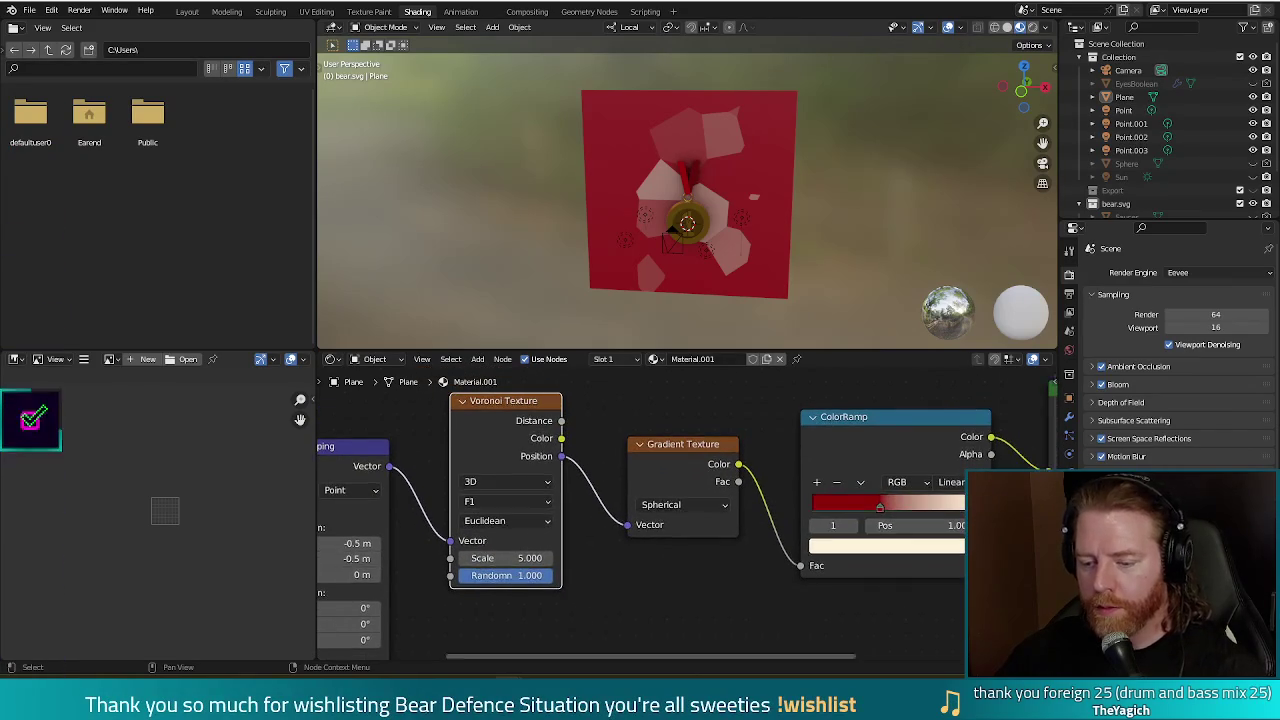
{"action": "left_click", "coordinate": [535, 635]}
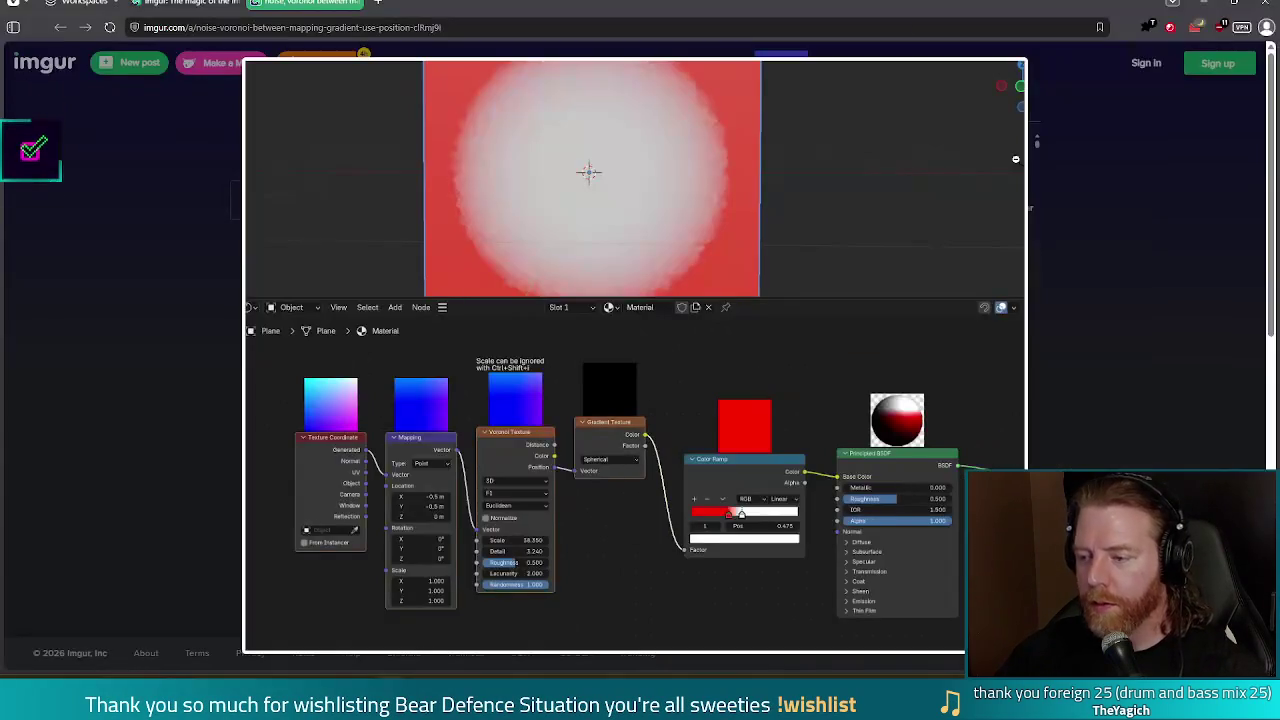
{"action": "left_click", "coordinate": [1203, 2]}
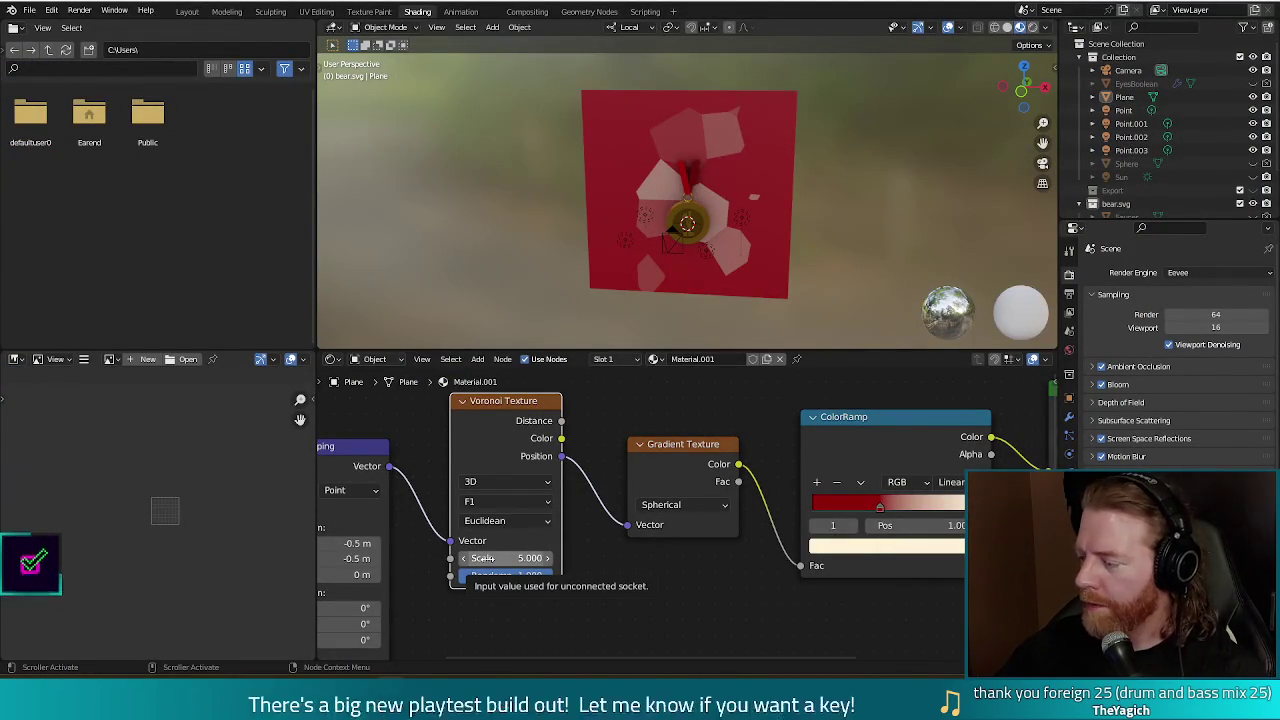
Tune the Voronoi Texture to Scale 15.900, leaving Randomness at 1.000.
{"action": "mouse_move", "coordinate": [537, 577]}
{"action": "left_mouse_down"}
{"action": "mouse_move", "coordinate": [491, 577]}
{"action": "mouse_move", "coordinate": [490, 558]}
{"action": "mouse_move", "coordinate": [560, 558]}
{"action": "left_mouse_up"}
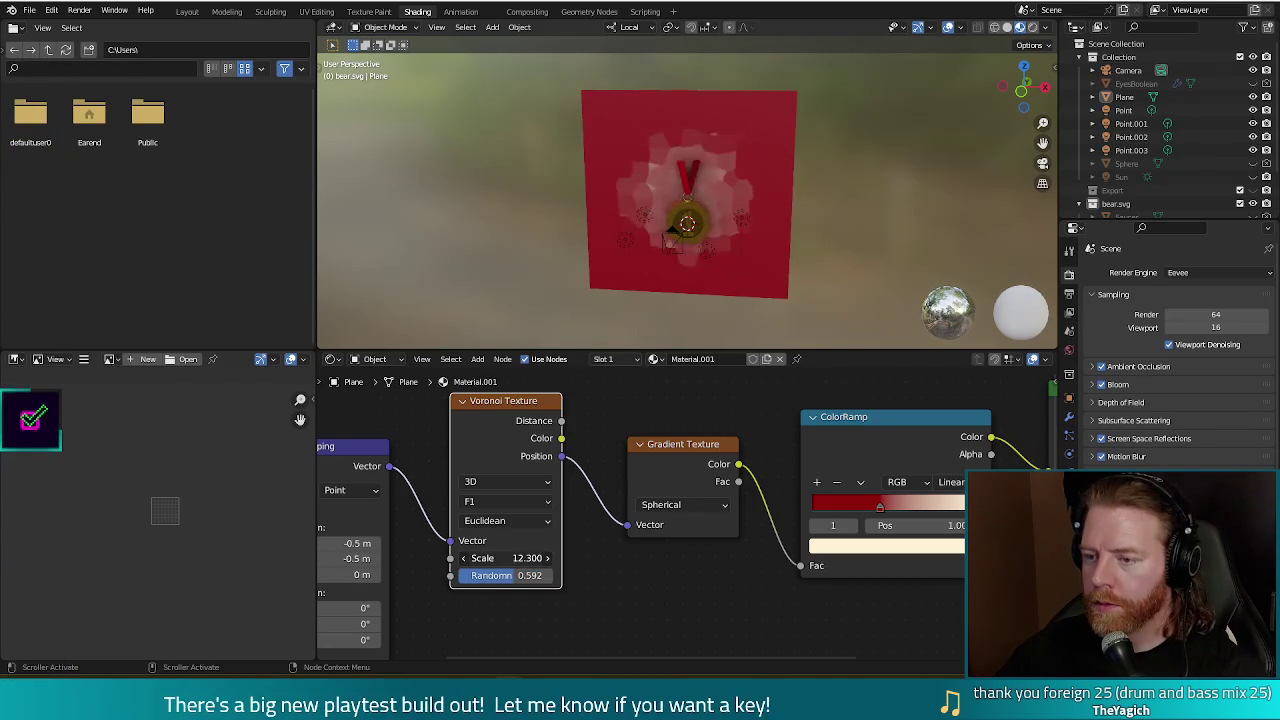
{"action": "left_click_drag", "start_coordinate": [560, 558], "coordinate": [575, 558]}
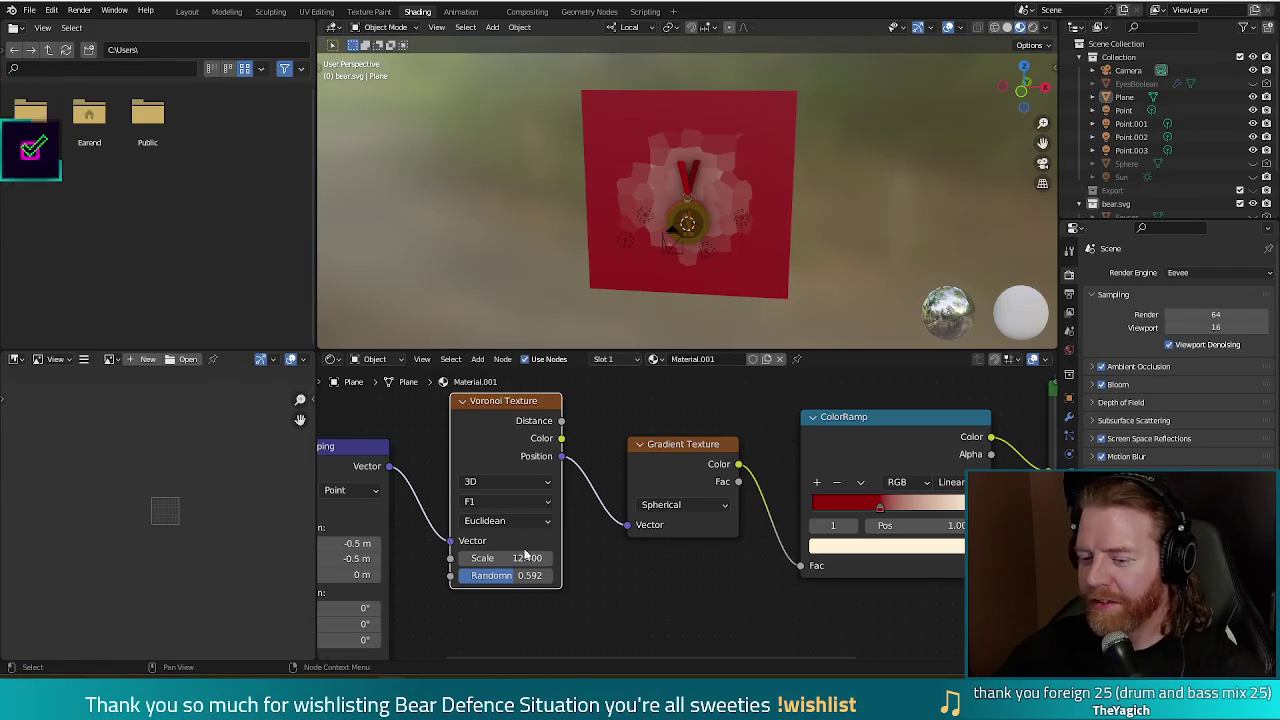
{"action": "mouse_move", "coordinate": [485, 557]}
{"action": "left_mouse_down"}
{"action": "mouse_move", "coordinate": [533, 557]}
{"action": "mouse_move", "coordinate": [560, 575]}
{"action": "left_mouse_up"}
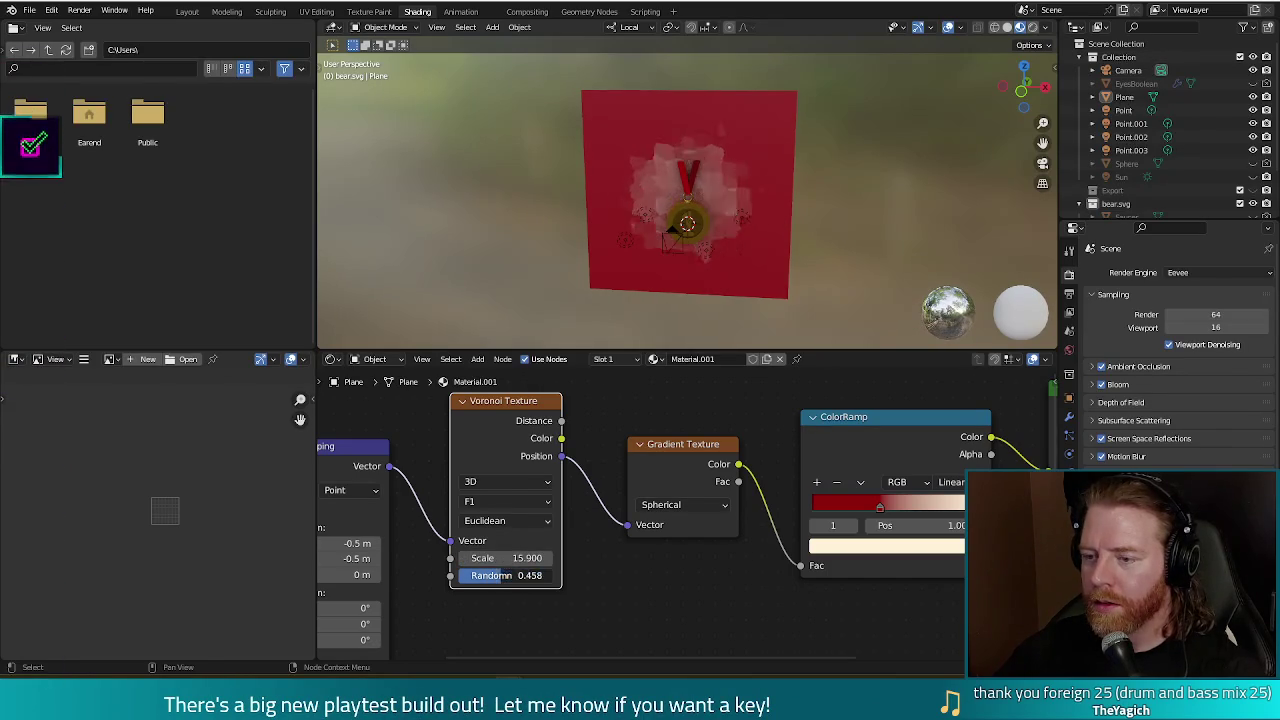
{"action": "mouse_move", "coordinate": [560, 575]}
{"action": "left_mouse_down"}
{"action": "mouse_move", "coordinate": [545, 575]}
{"action": "mouse_move", "coordinate": [556, 580]}
{"action": "left_mouse_up"}
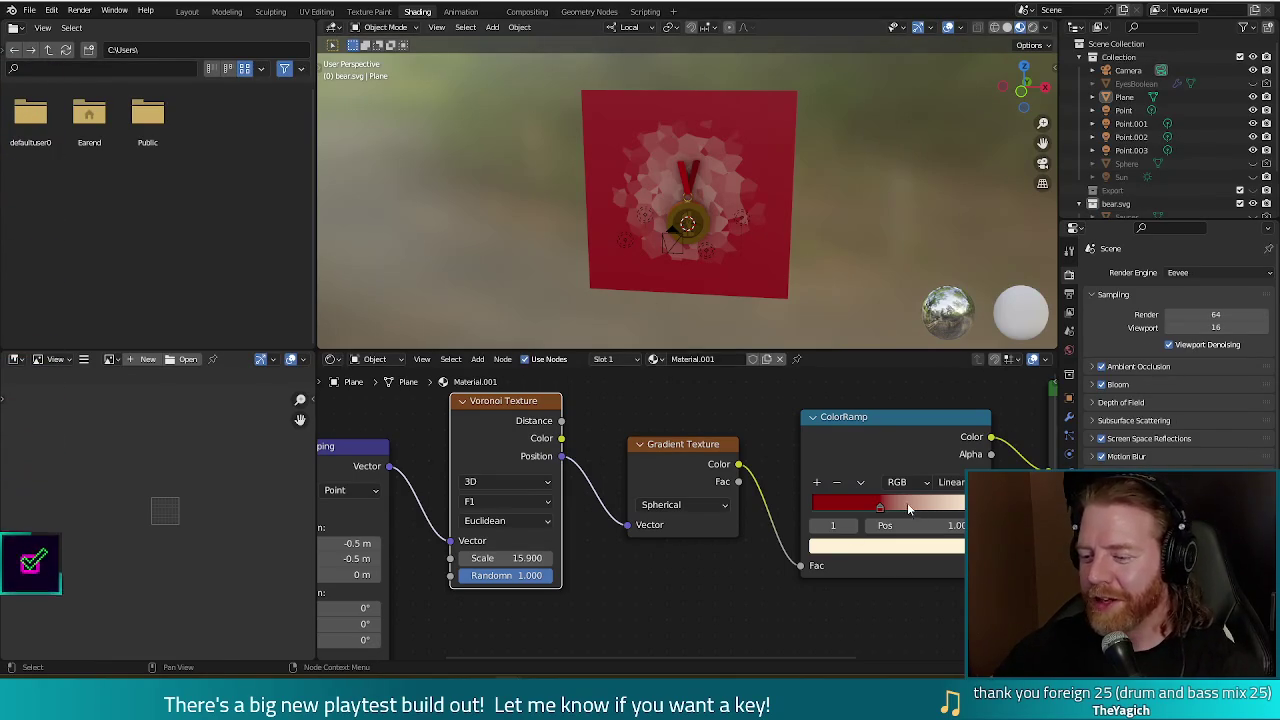
Move the ColorRamp's light stop to position 0.65 and render.
{"action": "left_click_drag", "start_coordinate": [911, 510], "coordinate": [917, 510]}
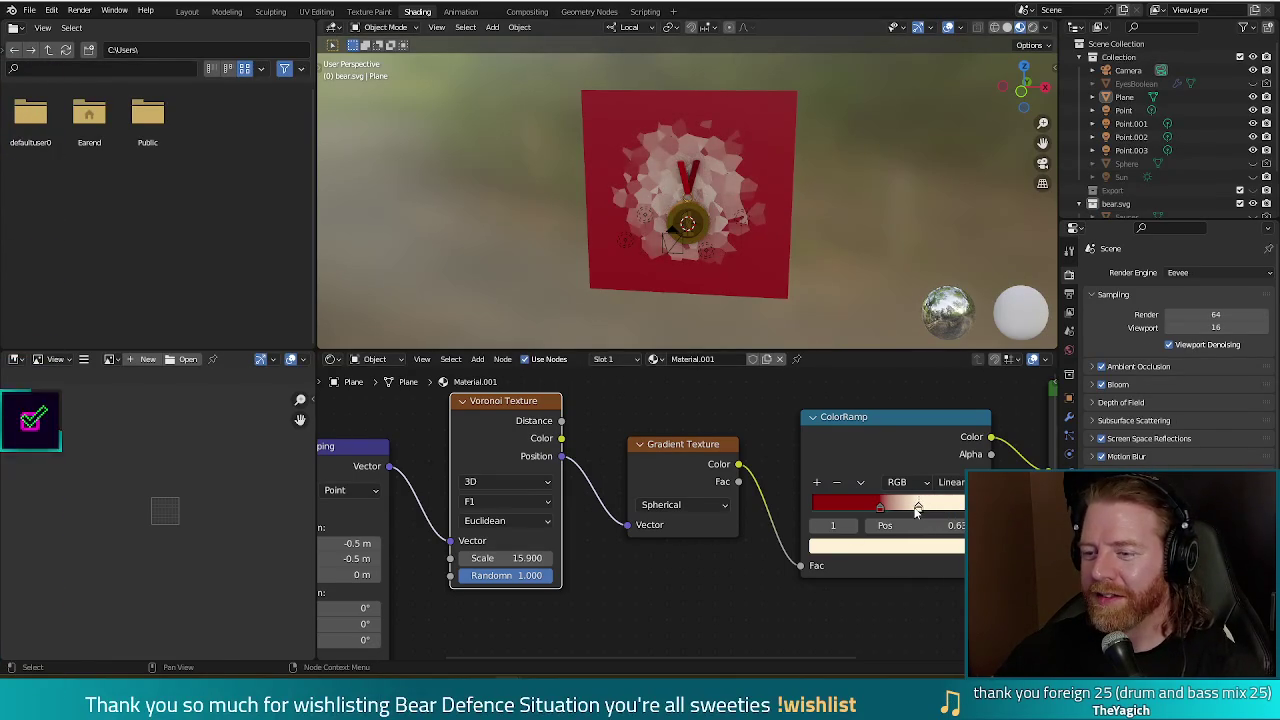
{"action": "left_click_drag", "start_coordinate": [913, 510], "coordinate": [920, 510]}
{"action": "key", "text": "F12"}
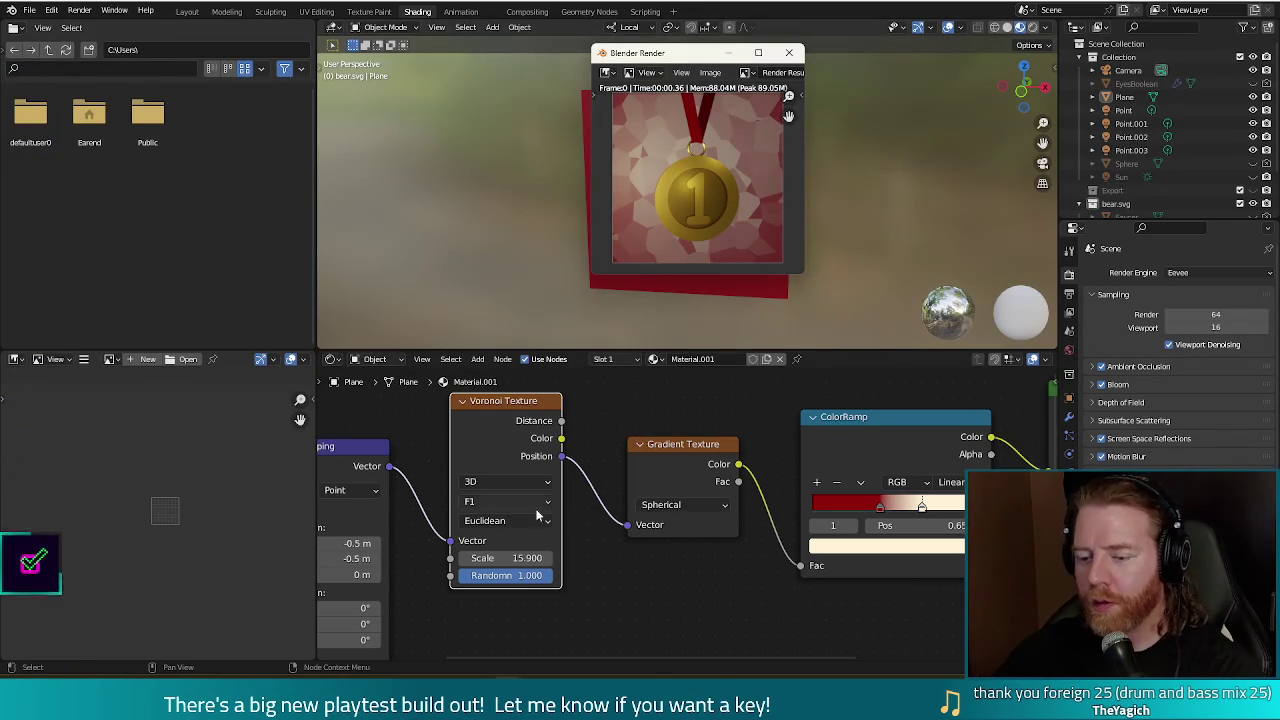
Raise Voronoi Scale through 35, 88.8 and ~148 to 139.300, rendering after each change.
{"action": "left_click_drag", "start_coordinate": [527, 558], "coordinate": [600, 558], "text": "ctrl"}
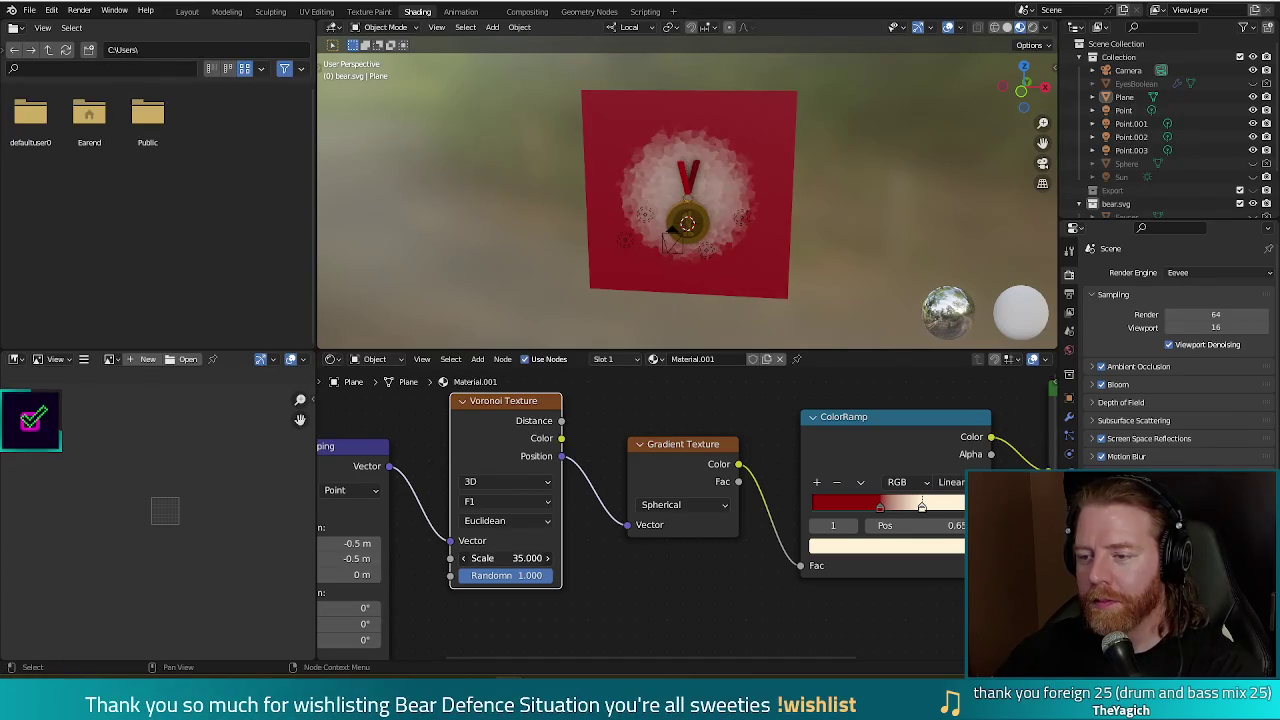
{"action": "key", "text": "F12"}
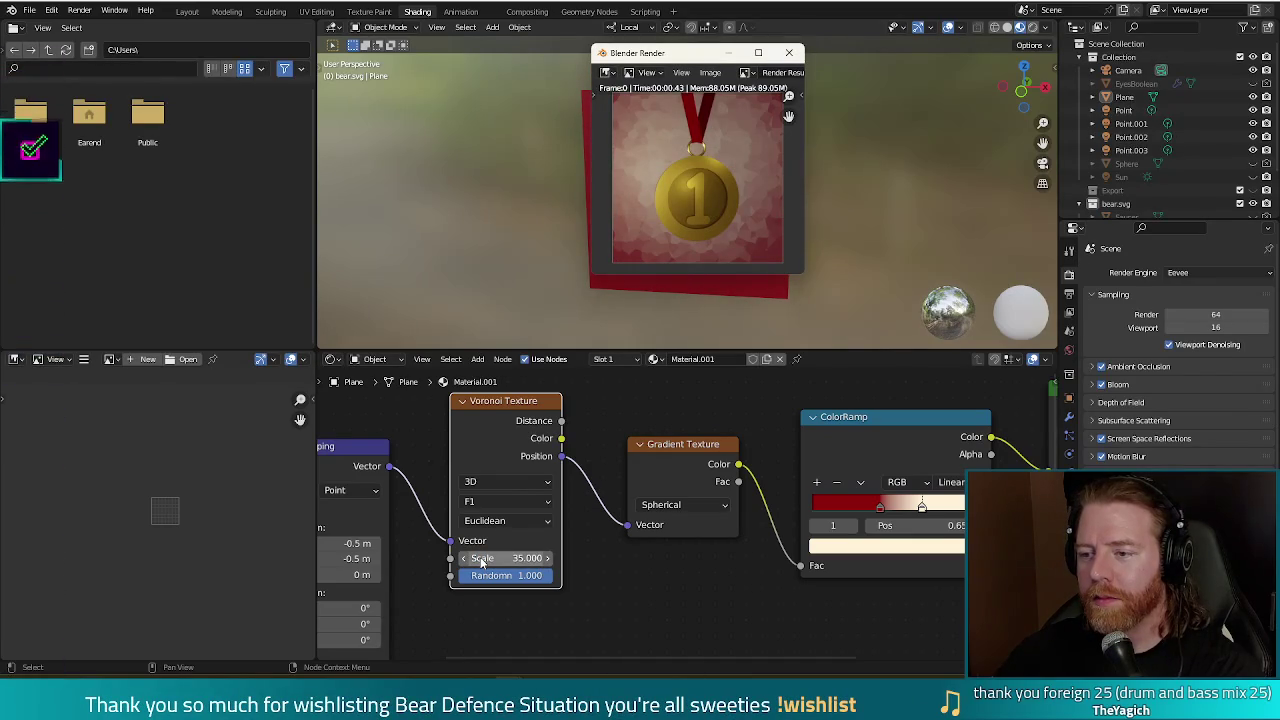
{"action": "left_click_drag", "start_coordinate": [480, 558], "coordinate": [560, 558], "text": "ctrl"}
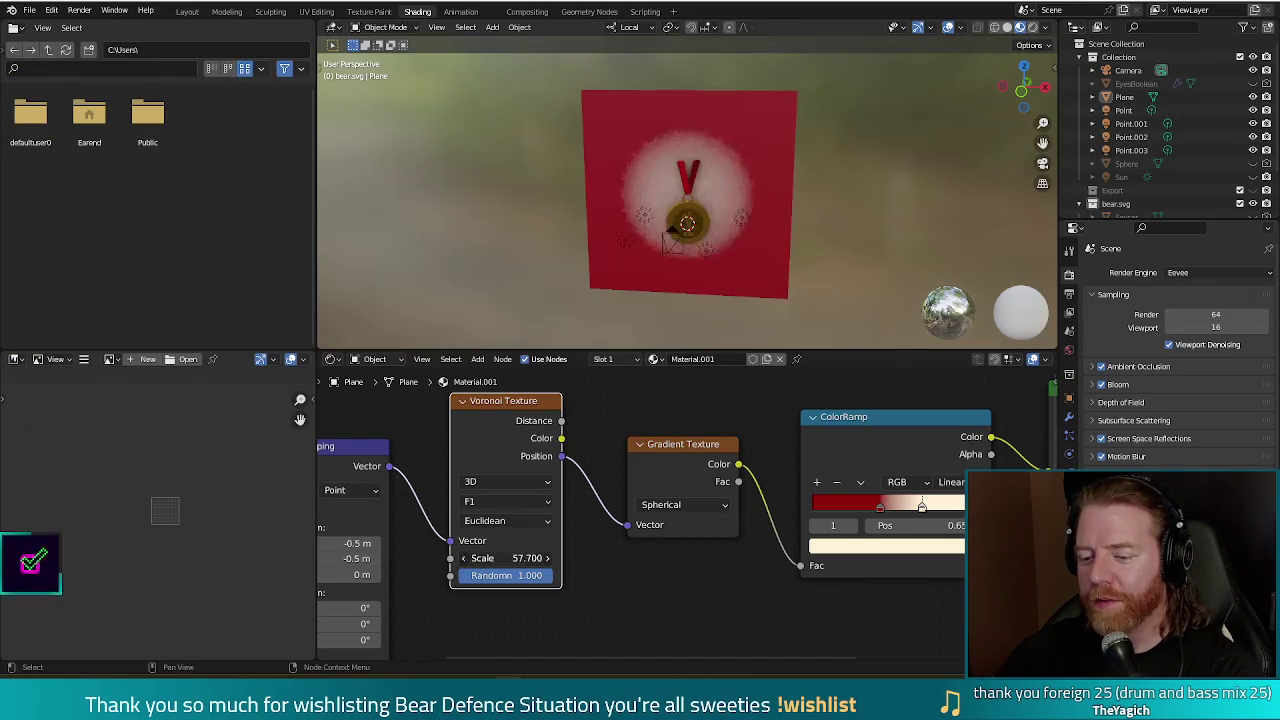
{"action": "key", "text": "F12"}
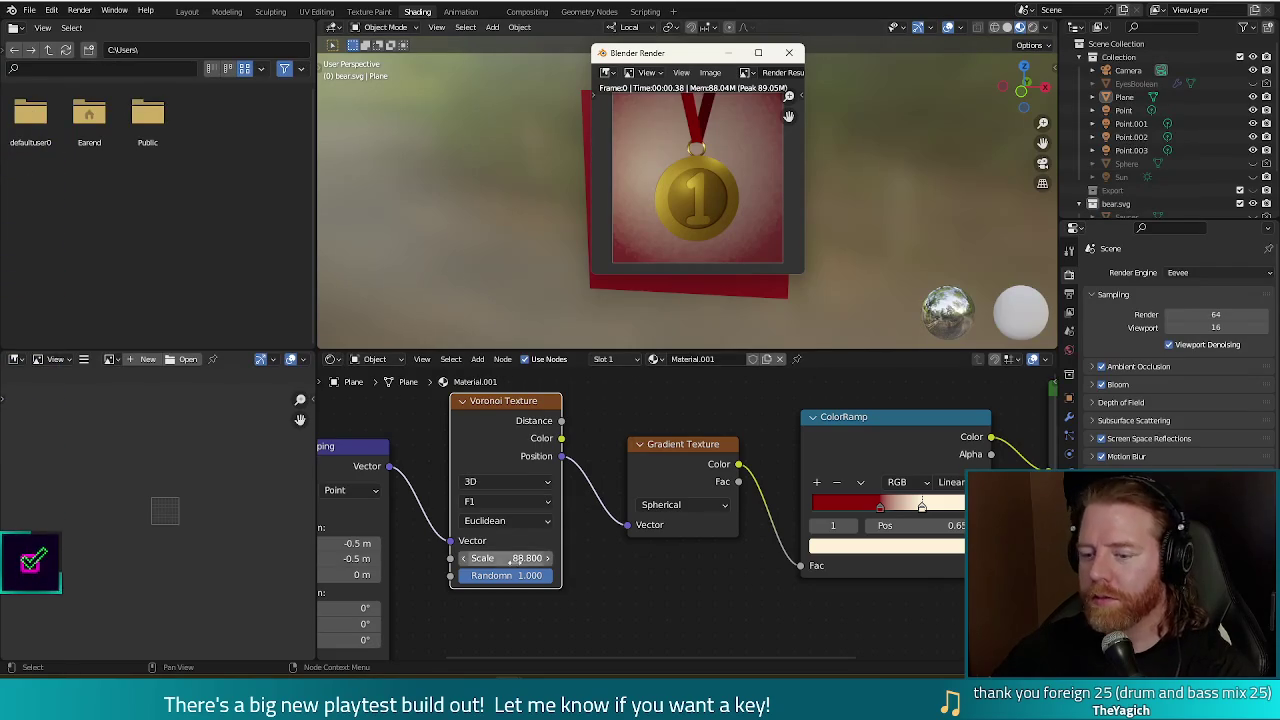
{"action": "left_click_drag", "start_coordinate": [520, 557], "coordinate": [460, 541]}
{"action": "key", "text": "F12"}
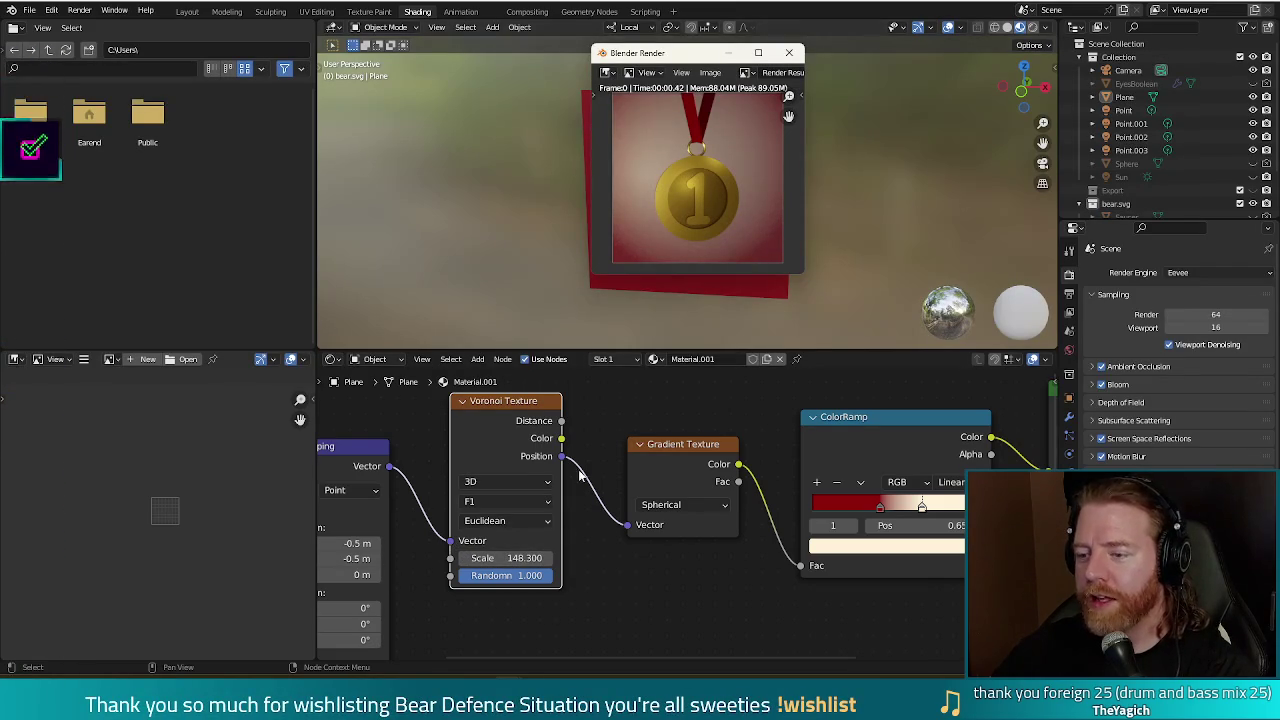
{"action": "left_click_drag", "start_coordinate": [520, 558], "coordinate": [508, 558]}
{"action": "key", "text": "F12"}
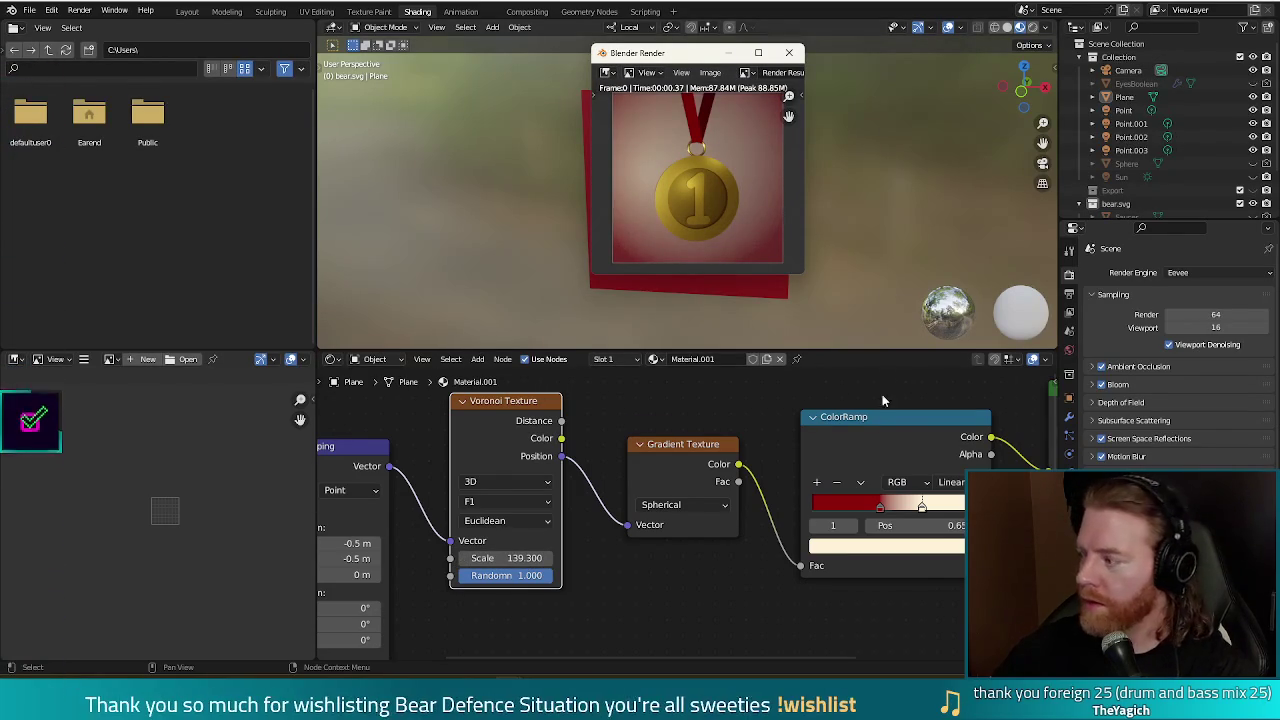
{"action": "key", "text": "Escape"}
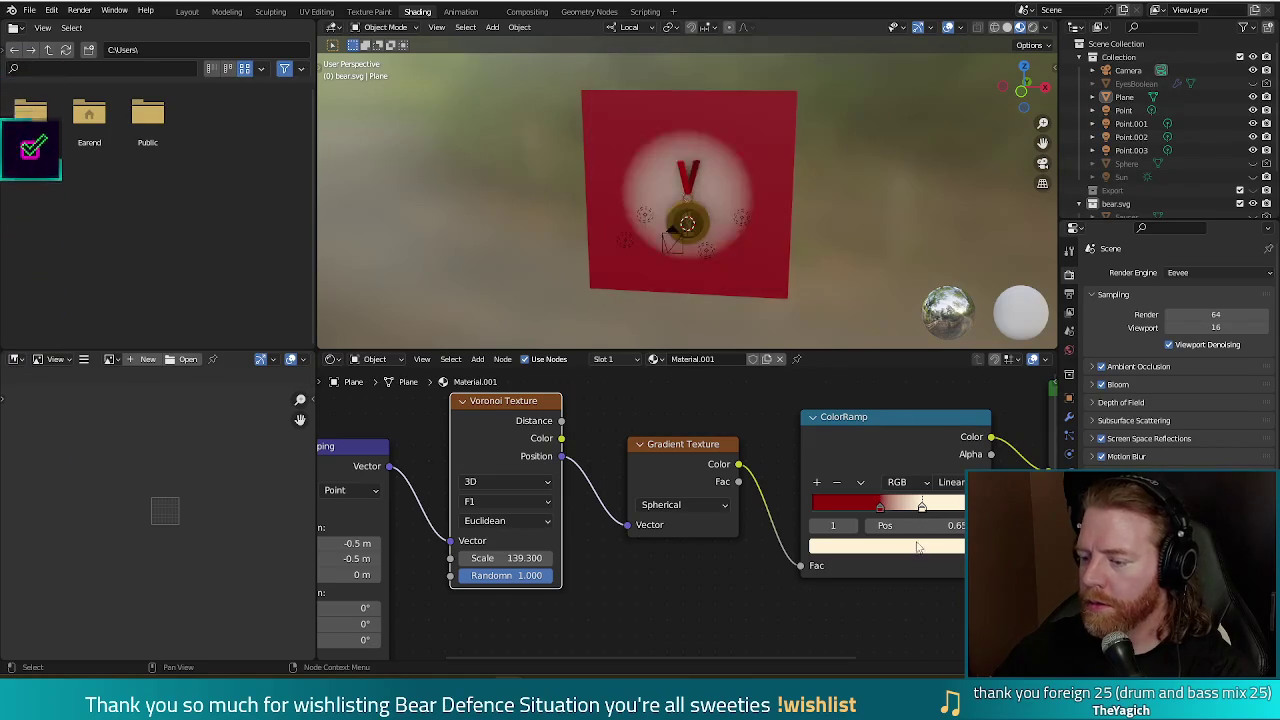
Tint the gradient's light ColorRamp stop to a muted pink and render to check it.
{"action": "left_click", "coordinate": [914, 546]}
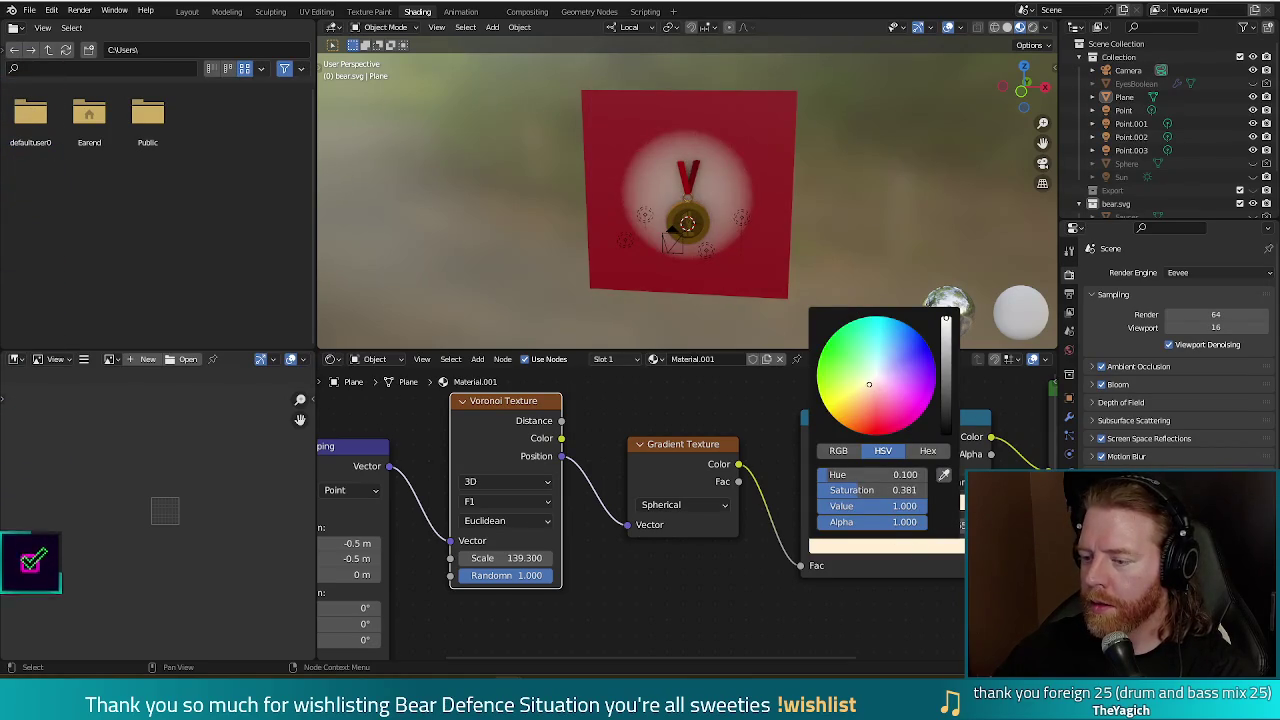
{"action": "left_click_drag", "start_coordinate": [869, 383], "coordinate": [877, 379]}
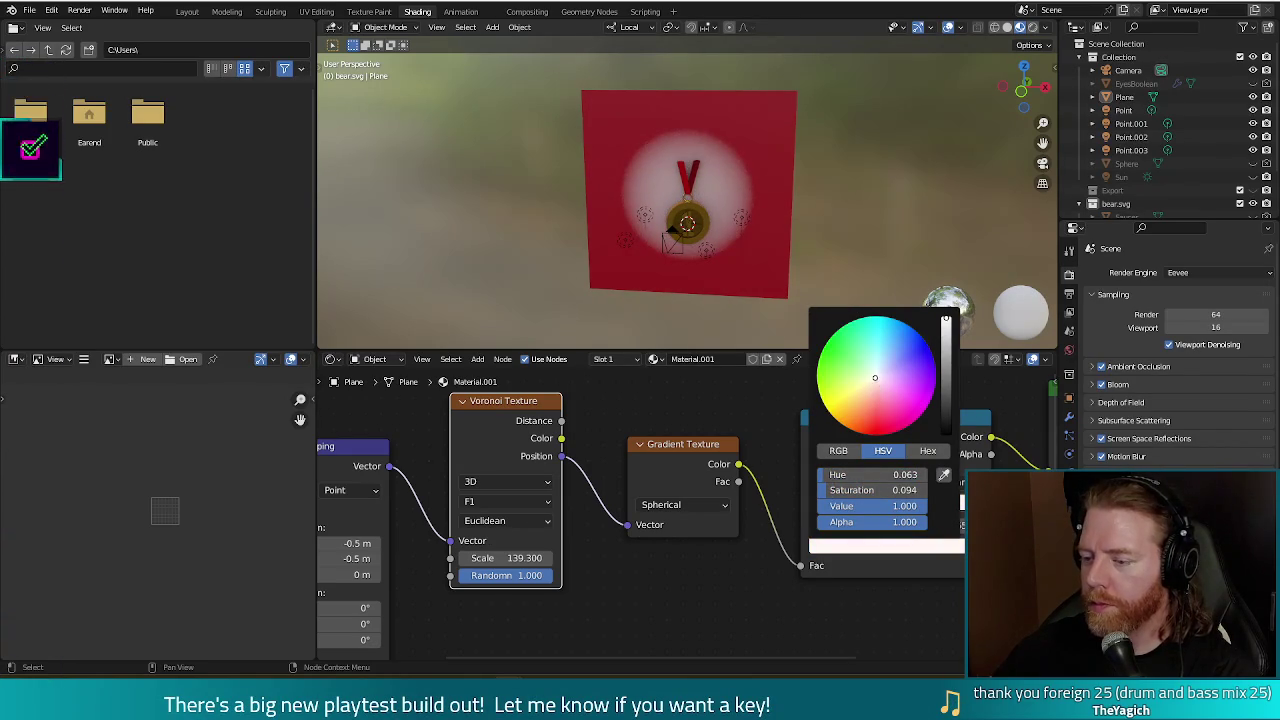
{"action": "left_click_drag", "start_coordinate": [876, 381], "coordinate": [874, 390]}
{"action": "left_click_drag", "start_coordinate": [945, 320], "coordinate": [946, 338]}
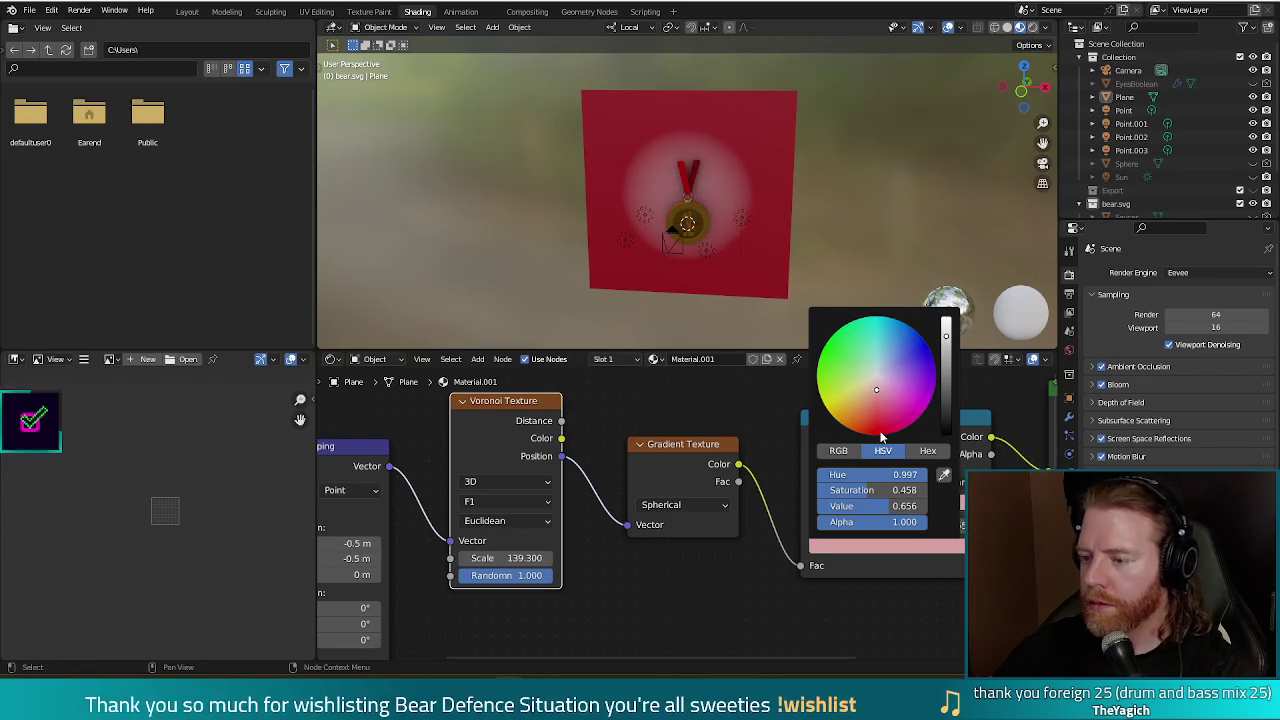
{"action": "key", "text": "F12"}
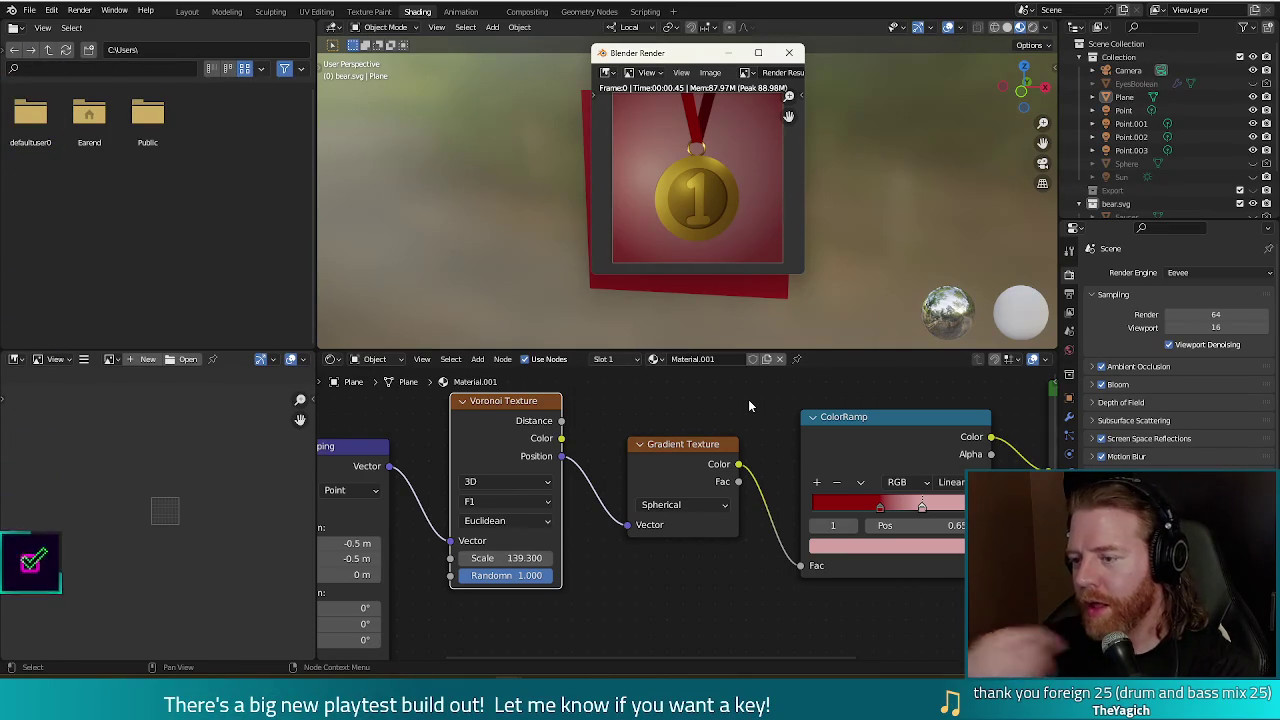
Darken the red ColorRamp stop to a deep red at value 0.117 and re-render the medal.
{"action": "left_click", "coordinate": [880, 506]}
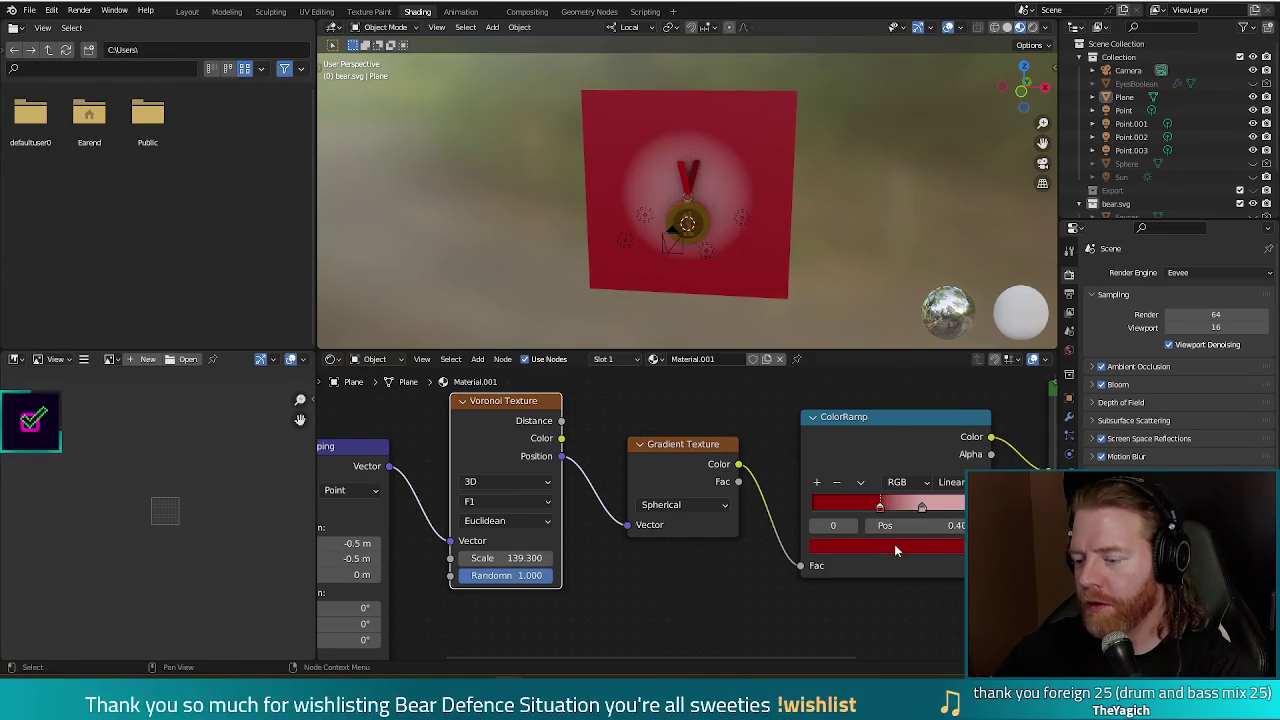
{"action": "left_click", "coordinate": [894, 546]}
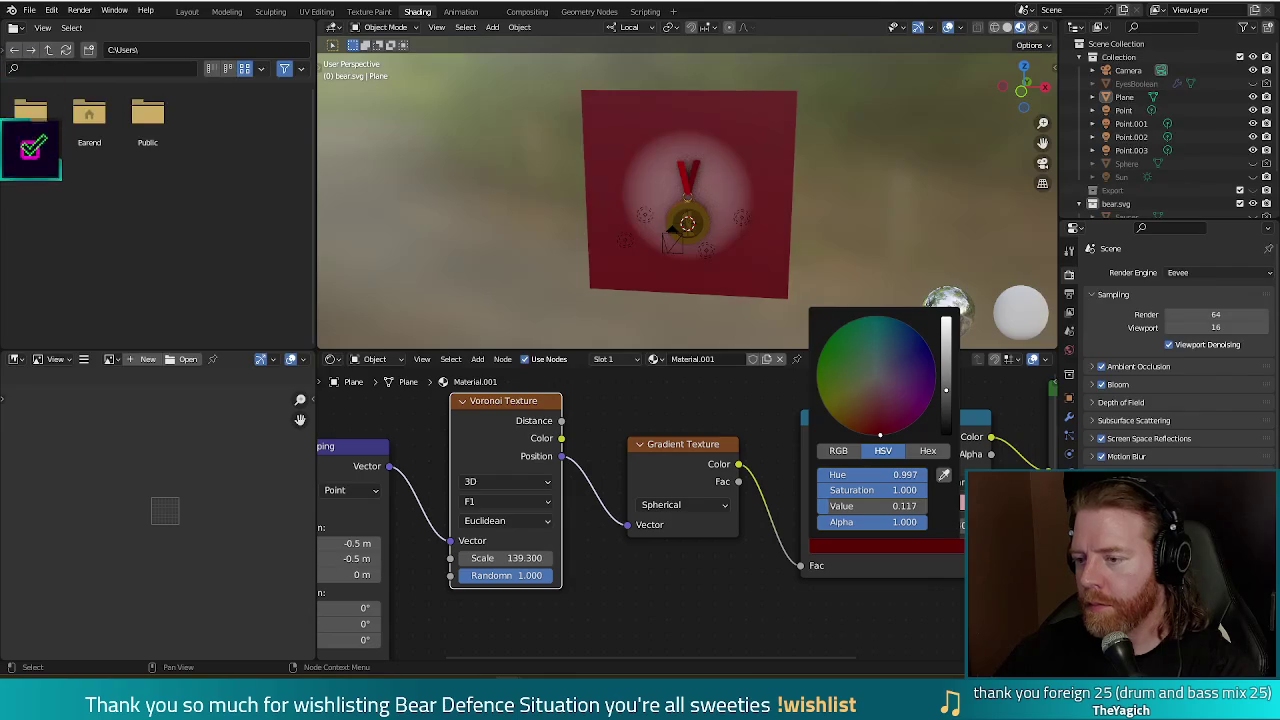
{"action": "key", "text": "F12"}
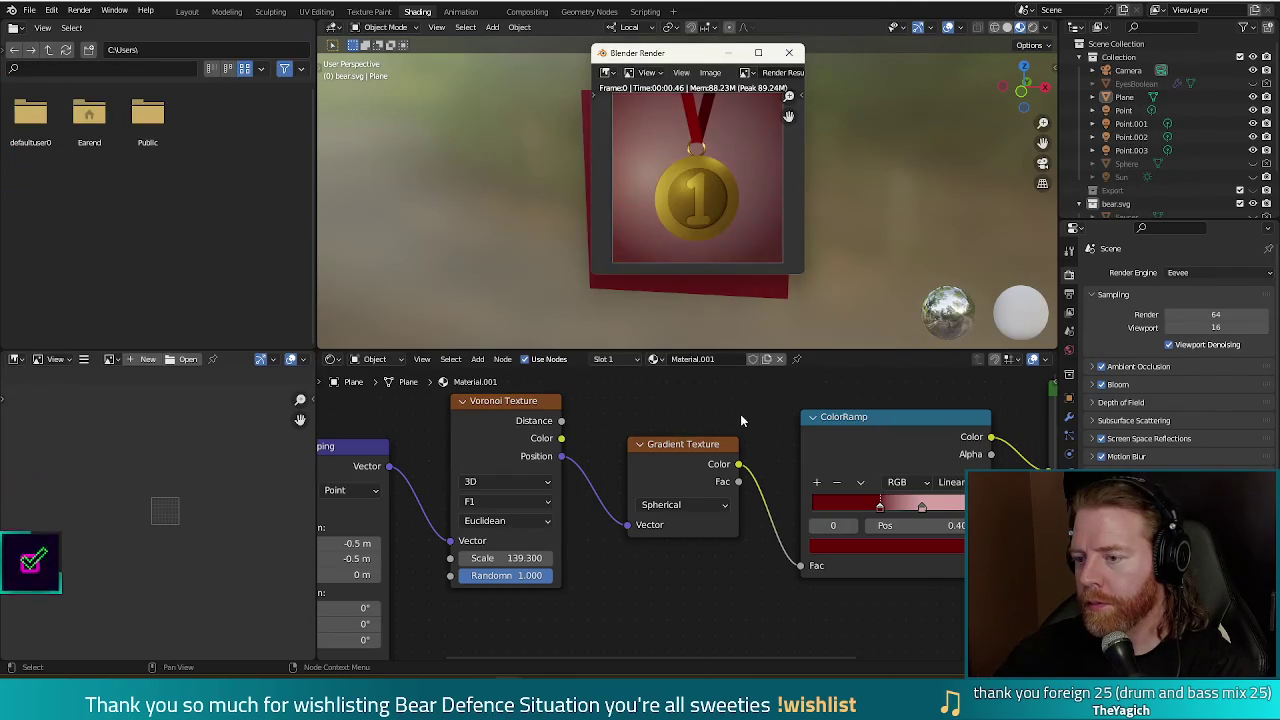
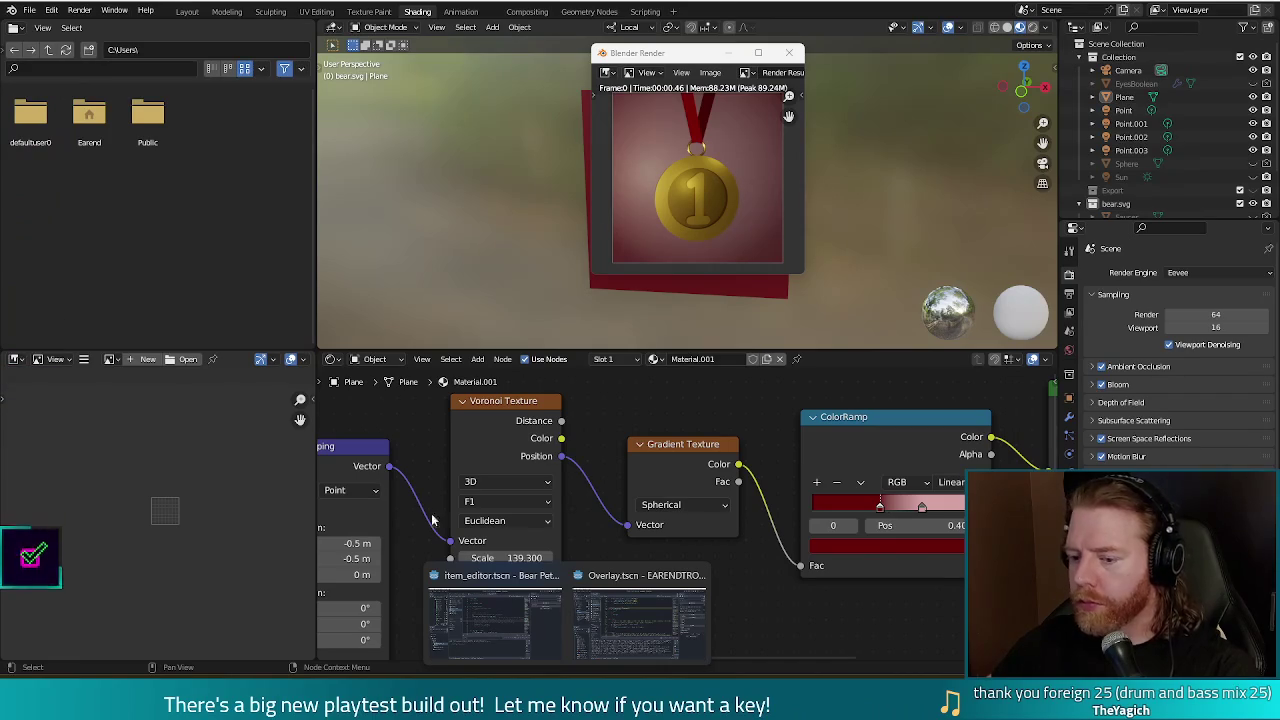
Back in Godot, filter the FileSystem for 'panel' and open panel_option.gd.
{"action": "left_click", "coordinate": [501, 642]}
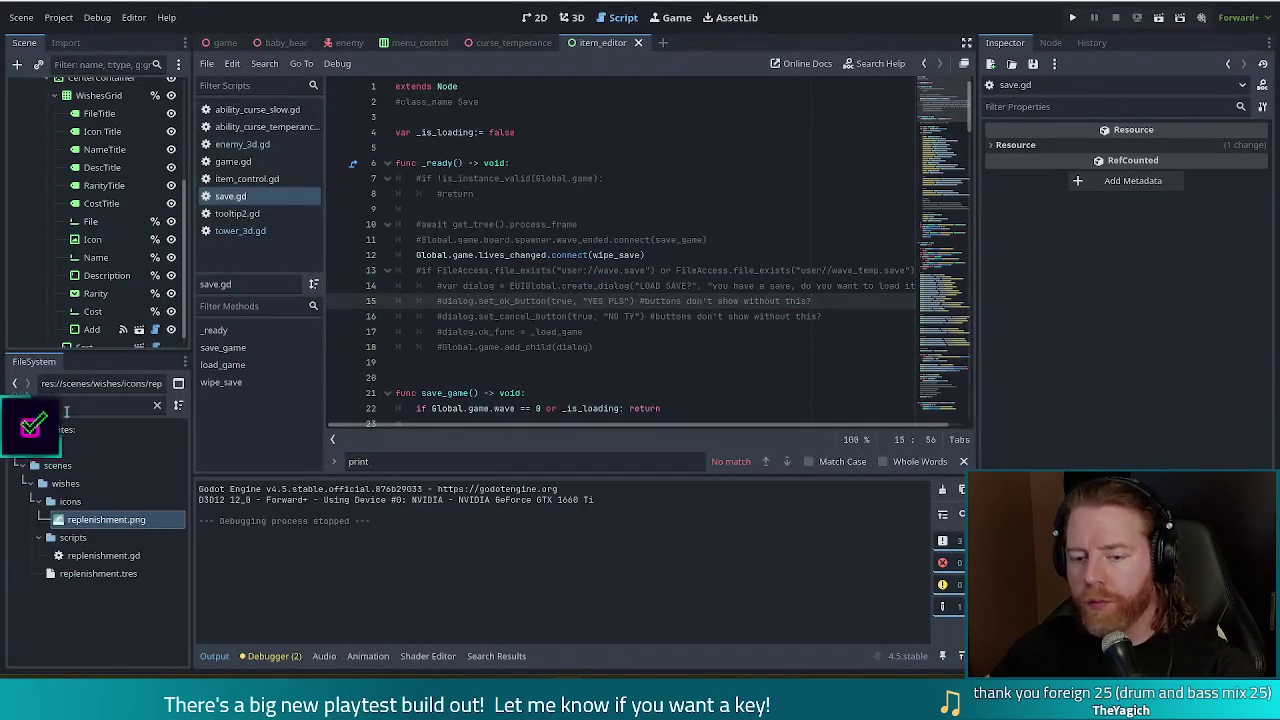
{"action": "left_click_drag", "start_coordinate": [80, 405], "coordinate": [3, 403]}
{"action": "type", "text": "panel"}
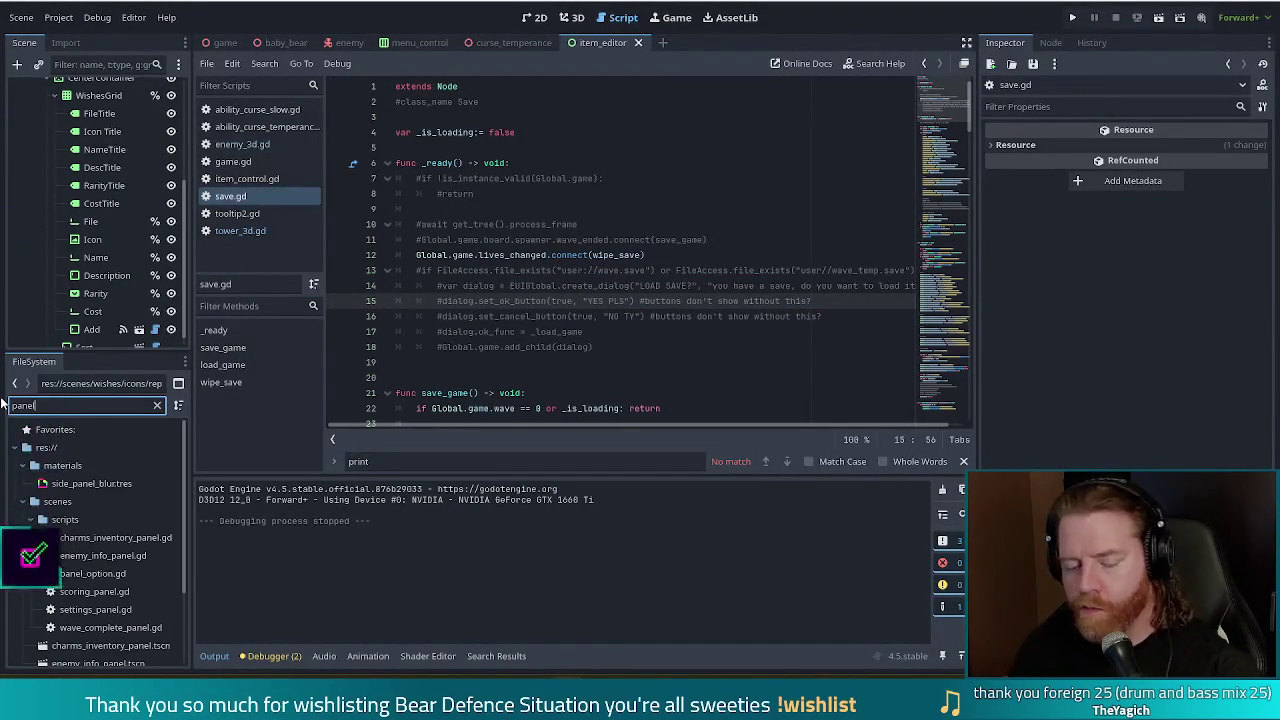
{"action": "left_click_drag", "start_coordinate": [183, 468], "coordinate": [181, 492]}
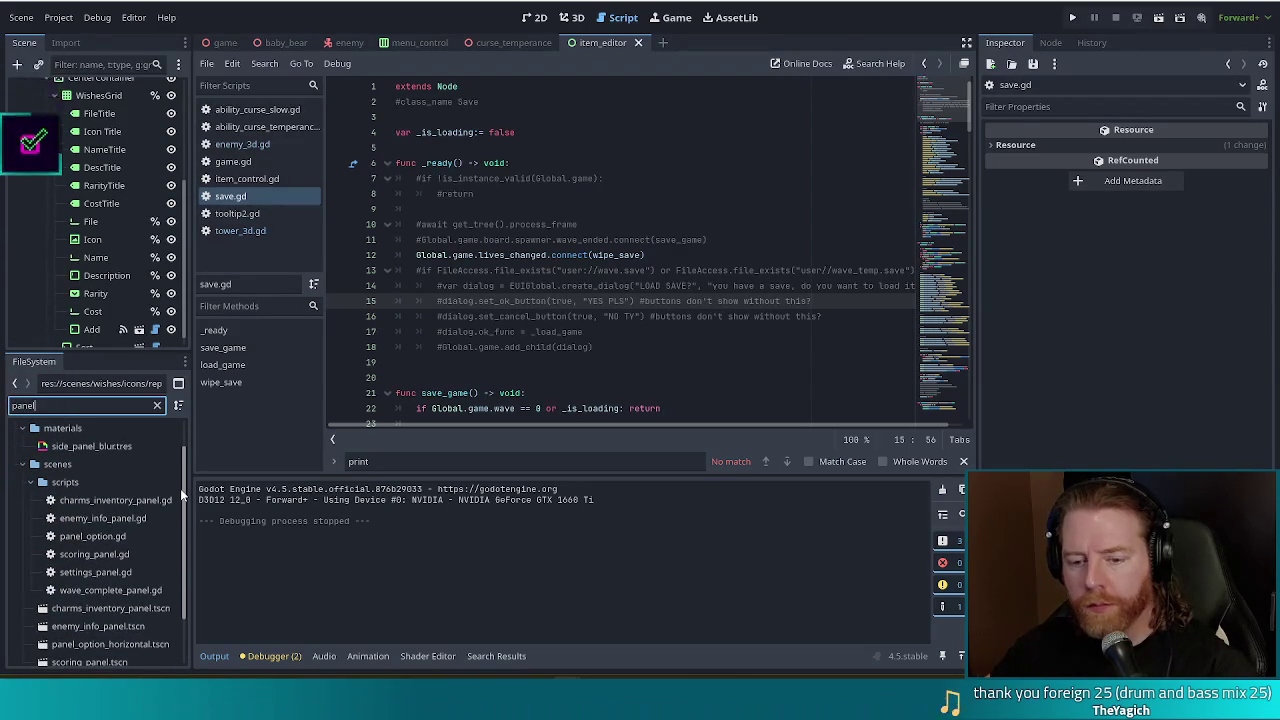
{"action": "left_click_drag", "start_coordinate": [181, 492], "coordinate": [178, 522]}
{"action": "double_click", "coordinate": [112, 490]}
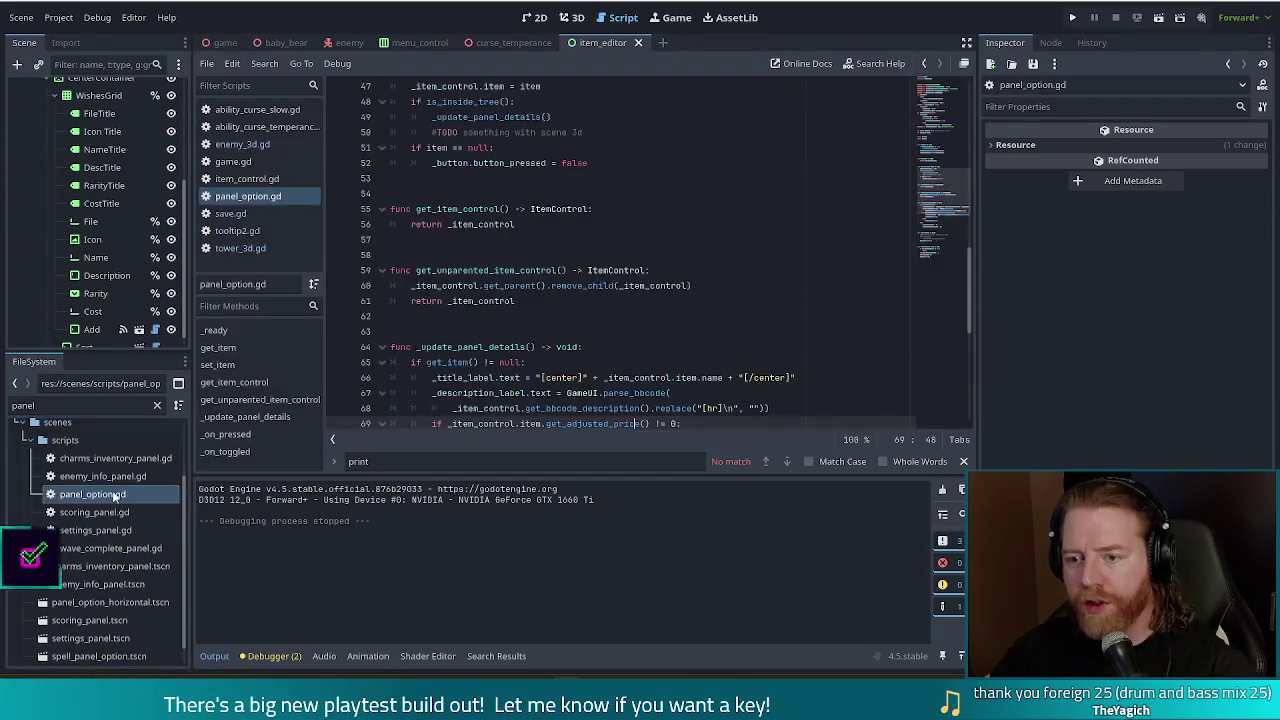
Search panel_option.gd from the top for 'prelo'.
{"action": "left_click", "coordinate": [944, 87]}
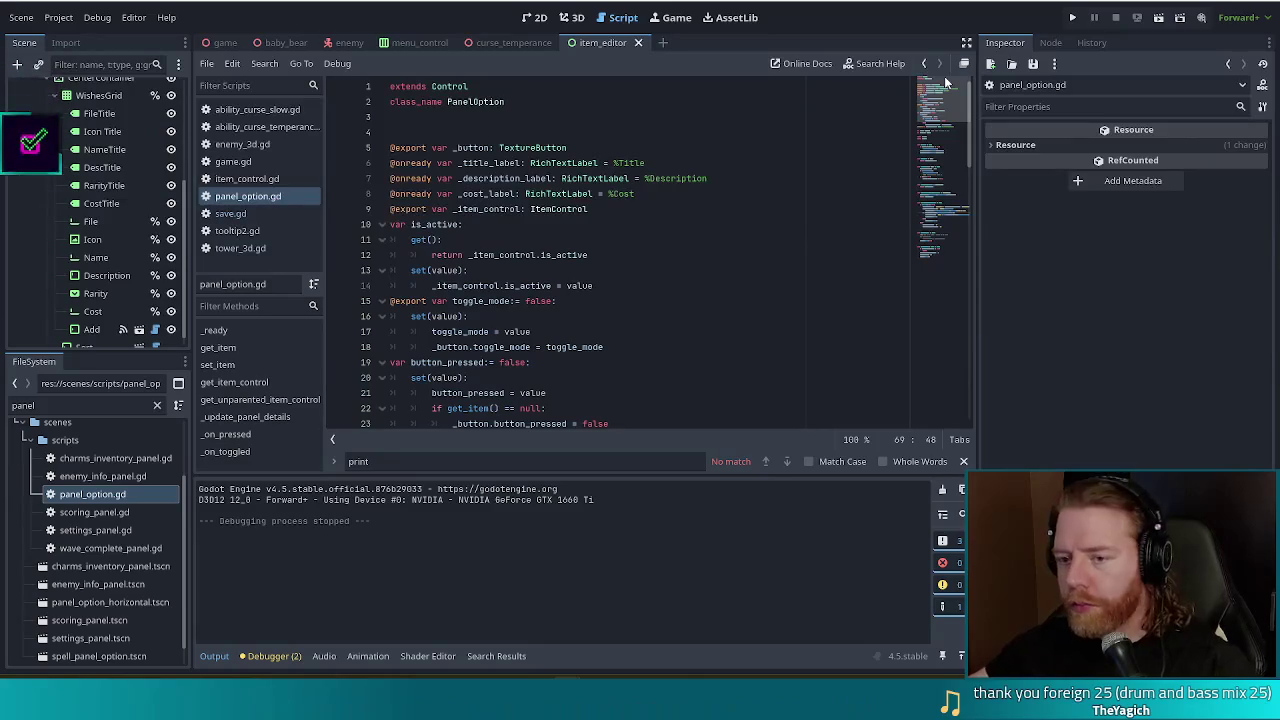
{"action": "left_click", "coordinate": [594, 236]}
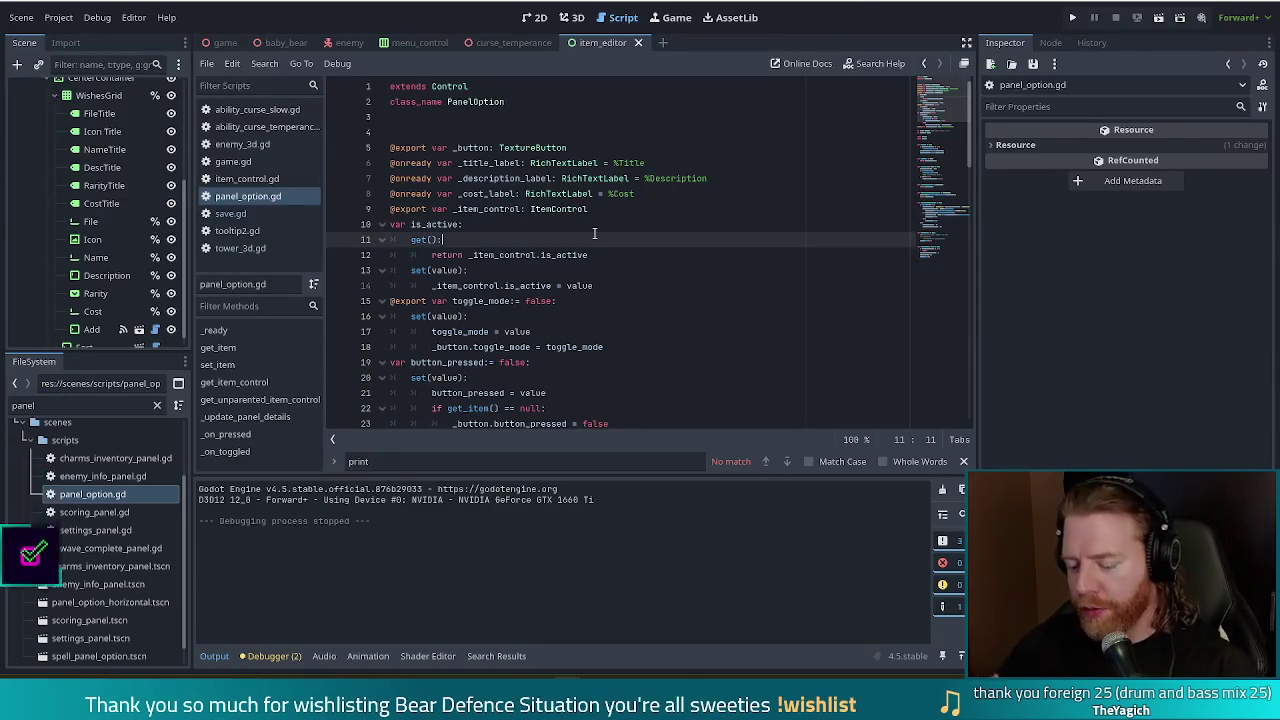
{"action": "key", "text": "ctrl+f"}
{"action": "type", "text": "p"}
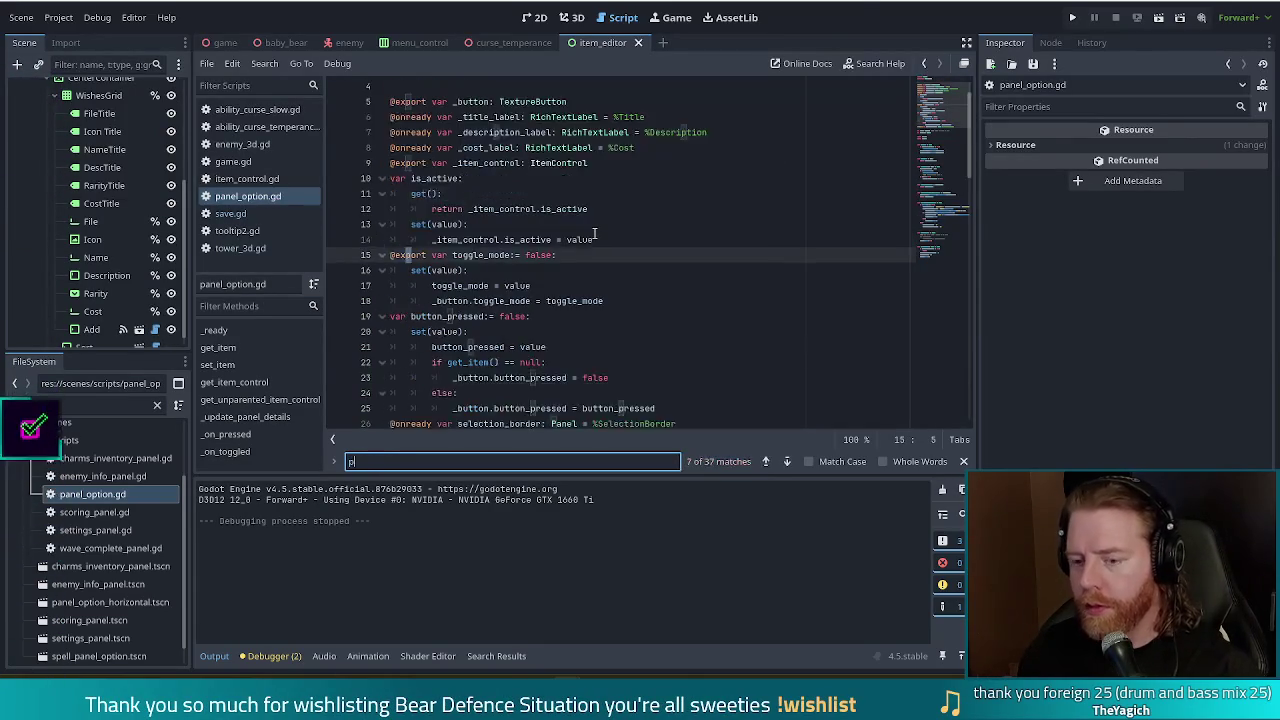
{"action": "type", "text": "relo"}
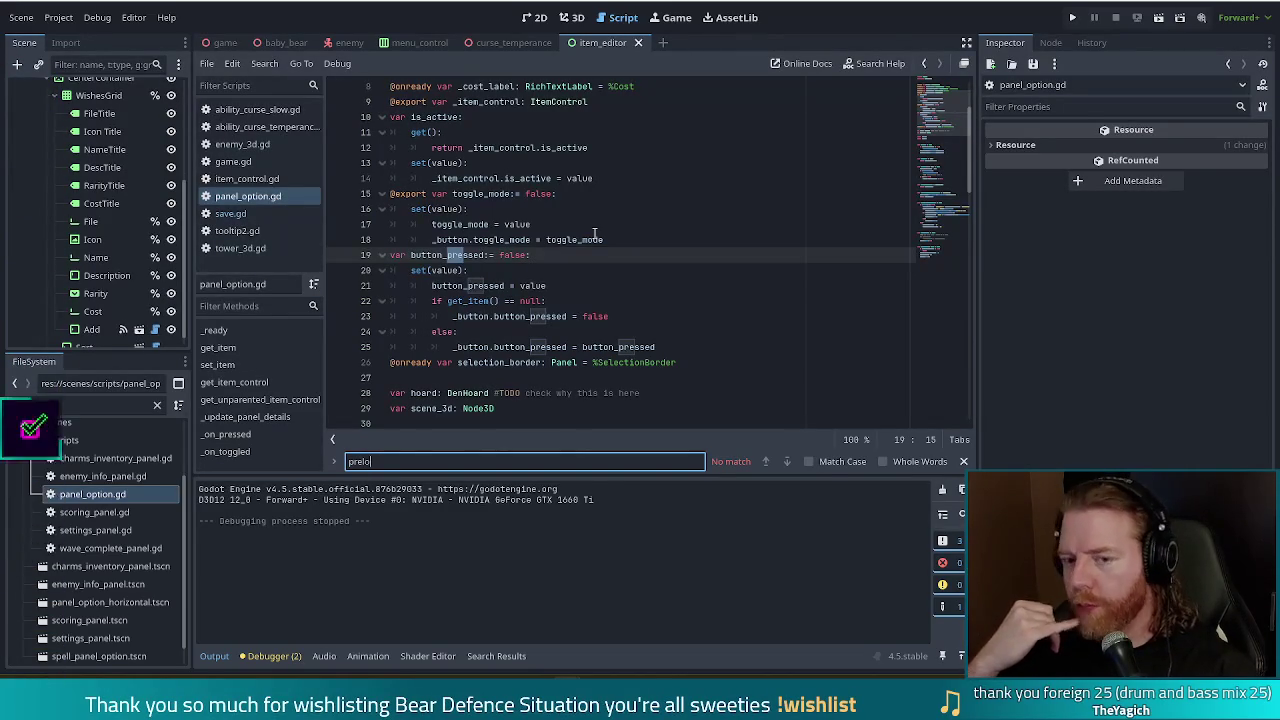
Open the panel_option_horizontal.tscn scene from the FileSystem dock.
{"action": "left_click", "coordinate": [70, 405]}
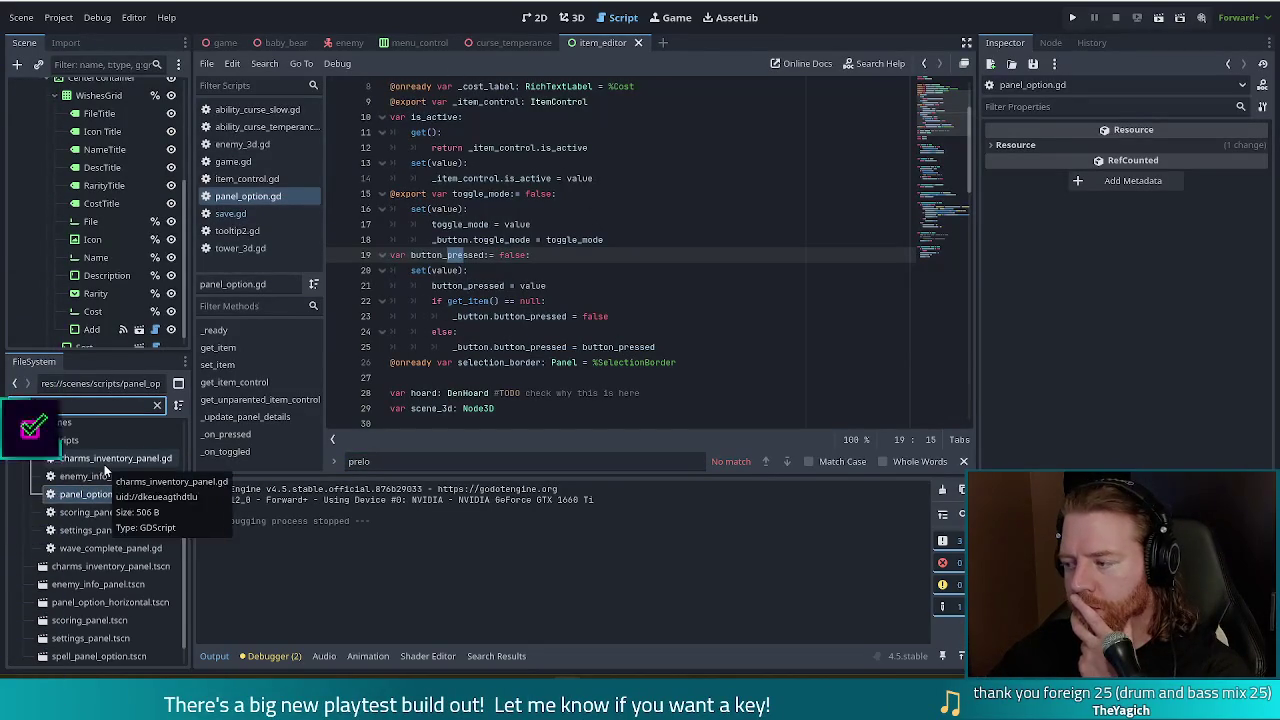
{"action": "scroll", "coordinate": [115, 532], "scroll_direction": "down", "scroll_amount": 1}
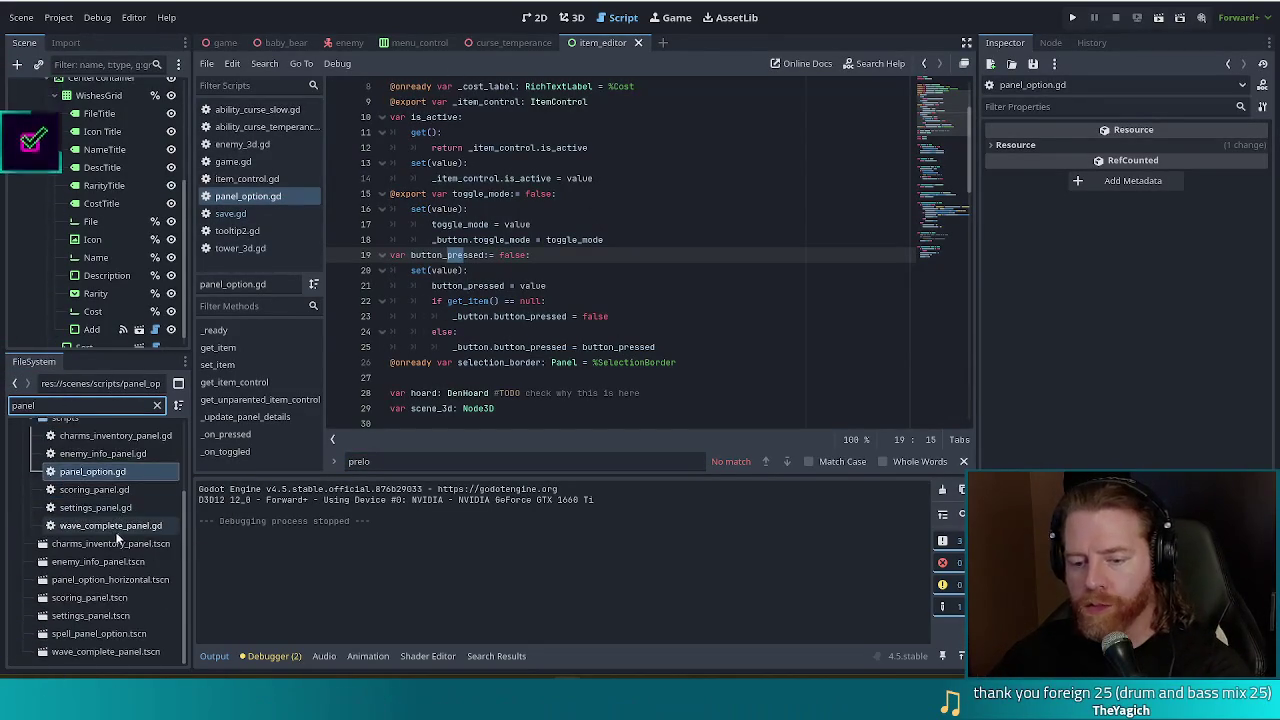
{"action": "left_click", "coordinate": [121, 578]}
{"action": "double_click", "coordinate": [121, 578]}
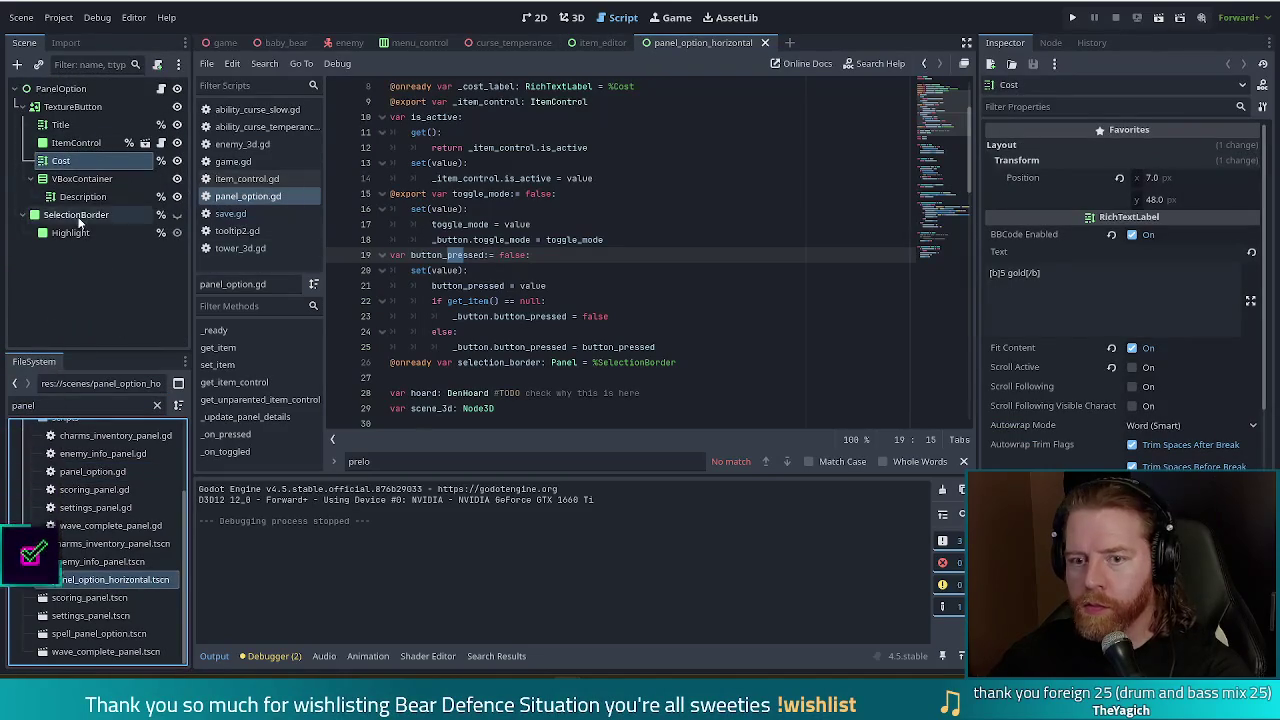
Search item_control.gd for 'preload' and open the ItemControl scene in its own tab.
{"action": "left_click", "coordinate": [145, 143]}
{"action": "key", "text": "ctrl+f"}
{"action": "type", "text": "preload"}
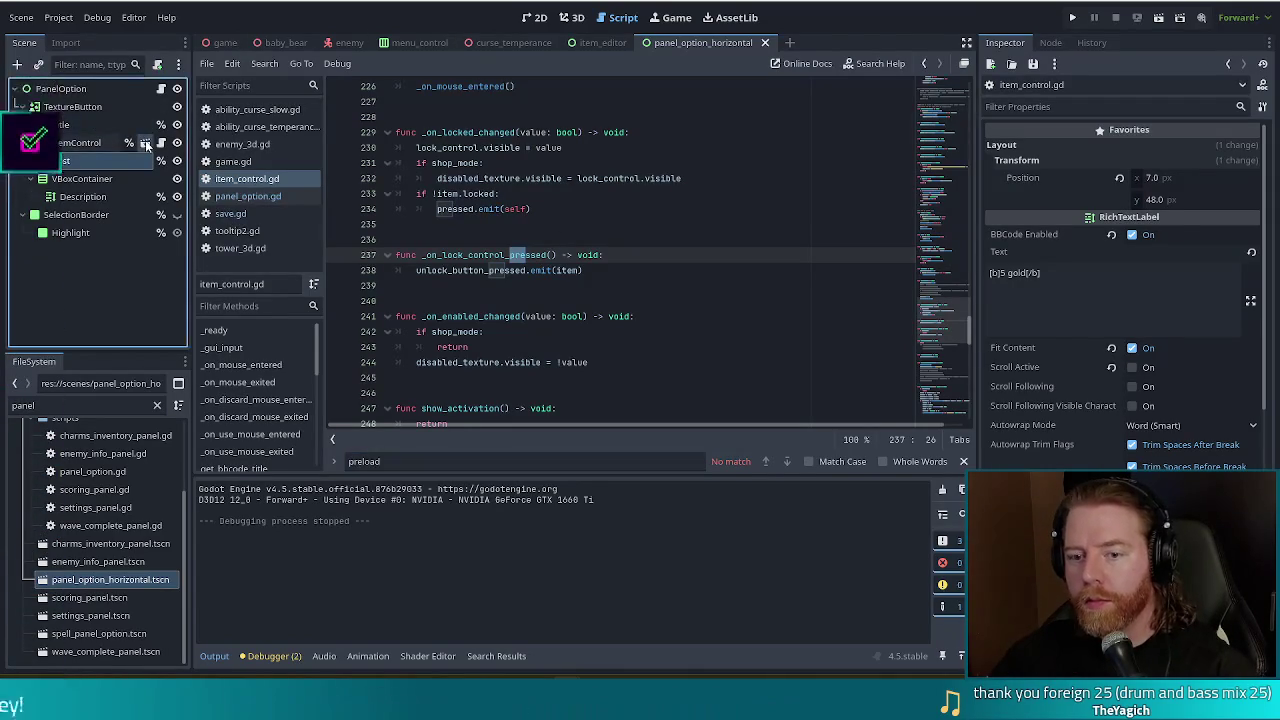
{"action": "left_click", "coordinate": [145, 143]}
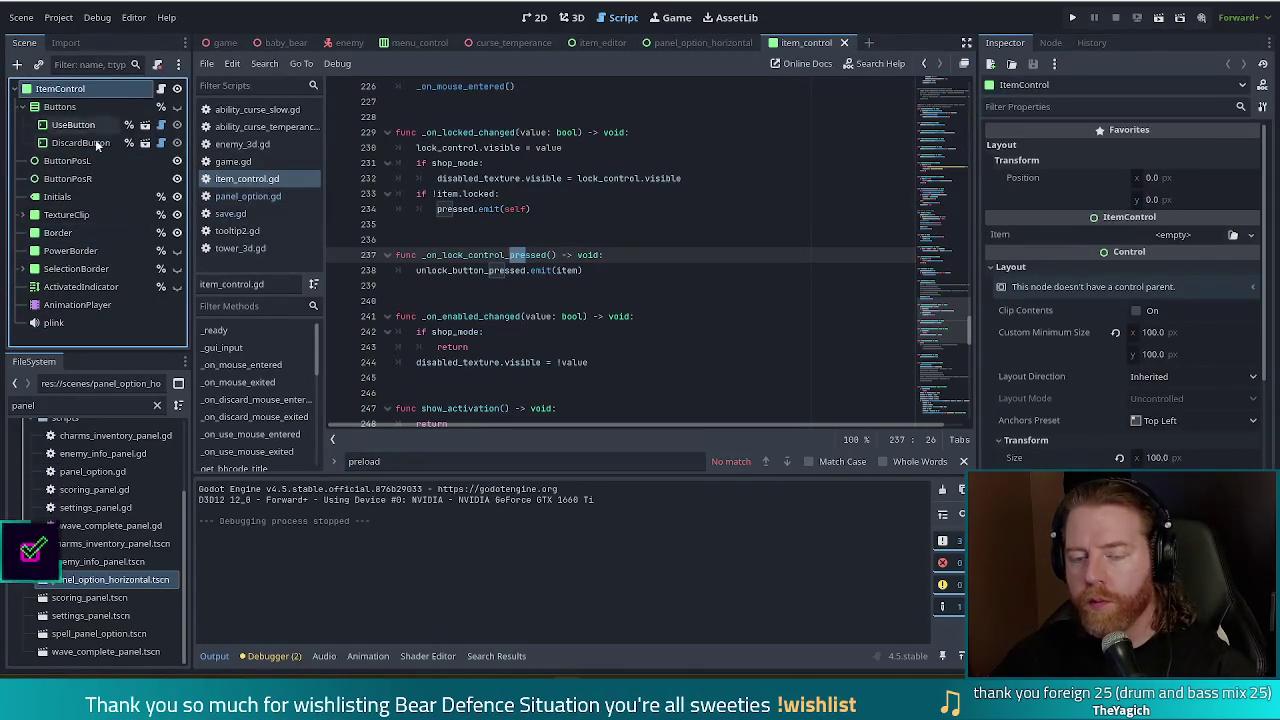
Search the UseButton's eui_button.gd for 'prelo' and open the EUIButton scene, reviewing line 152.
{"action": "left_click", "coordinate": [145, 142]}
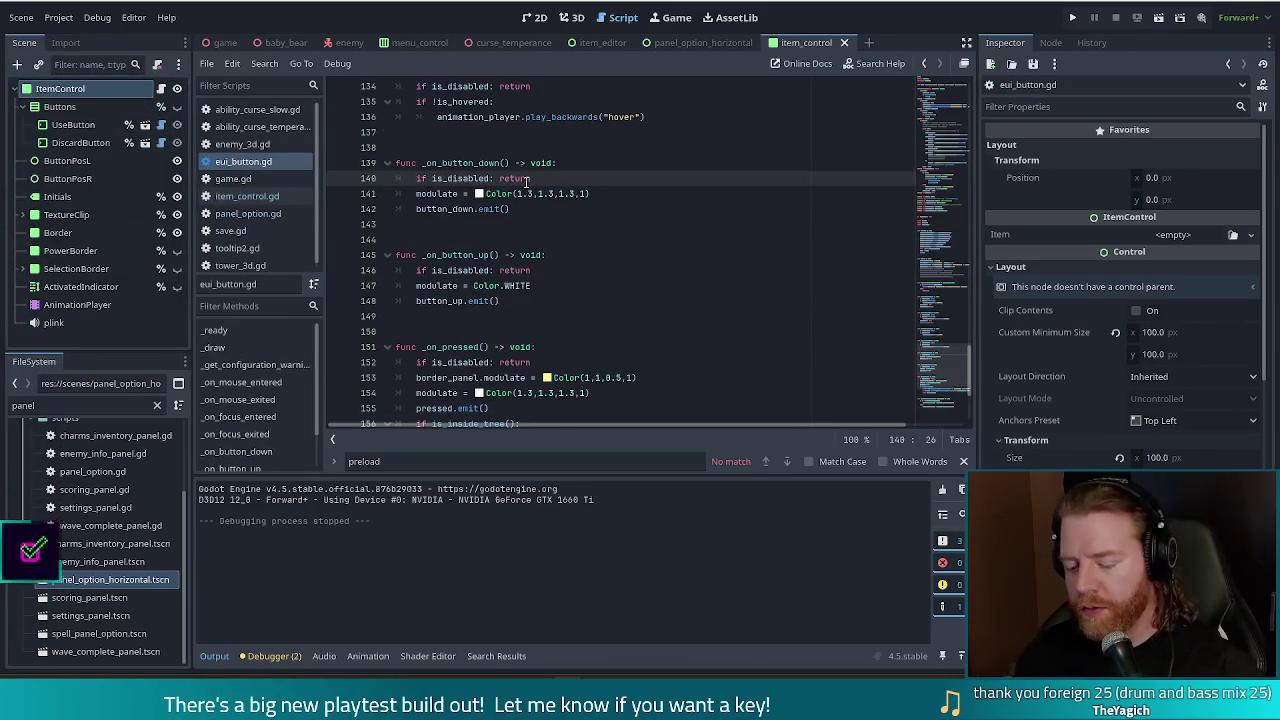
{"action": "key", "text": "ctrl+f"}
{"action": "type", "text": "prelo"}
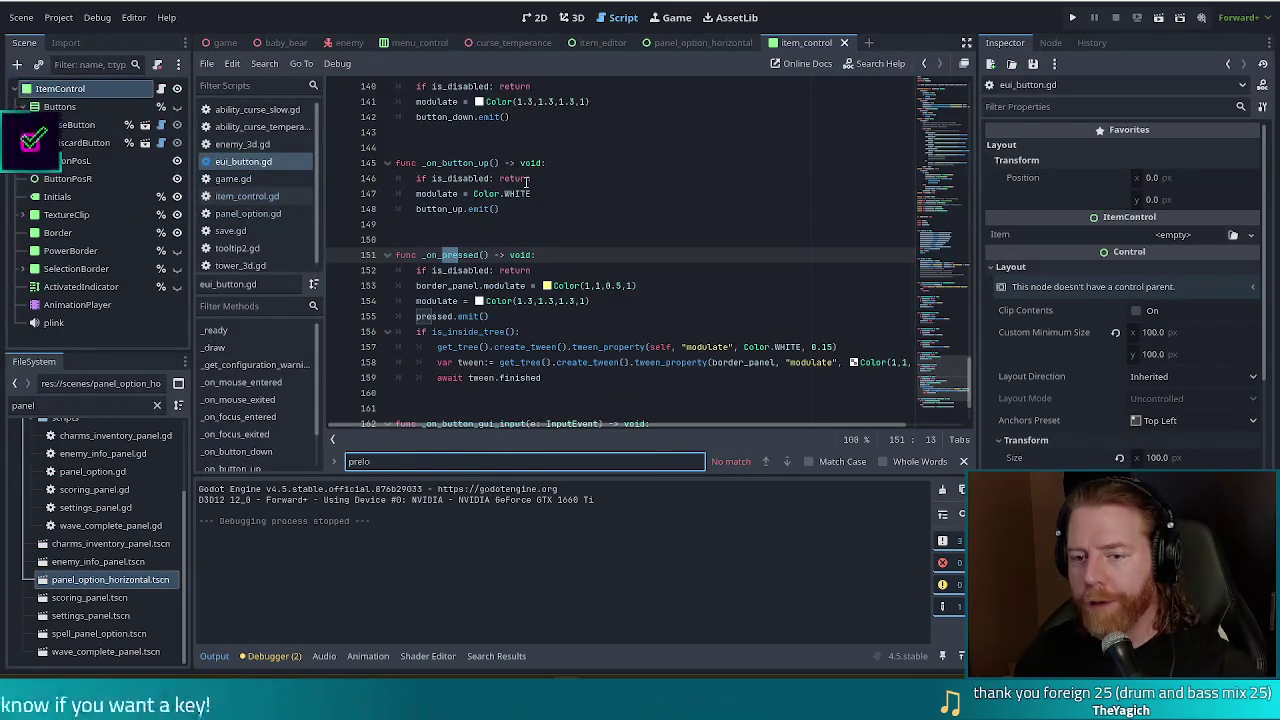
{"action": "left_click", "coordinate": [148, 130]}
{"action": "left_click", "coordinate": [145, 125]}
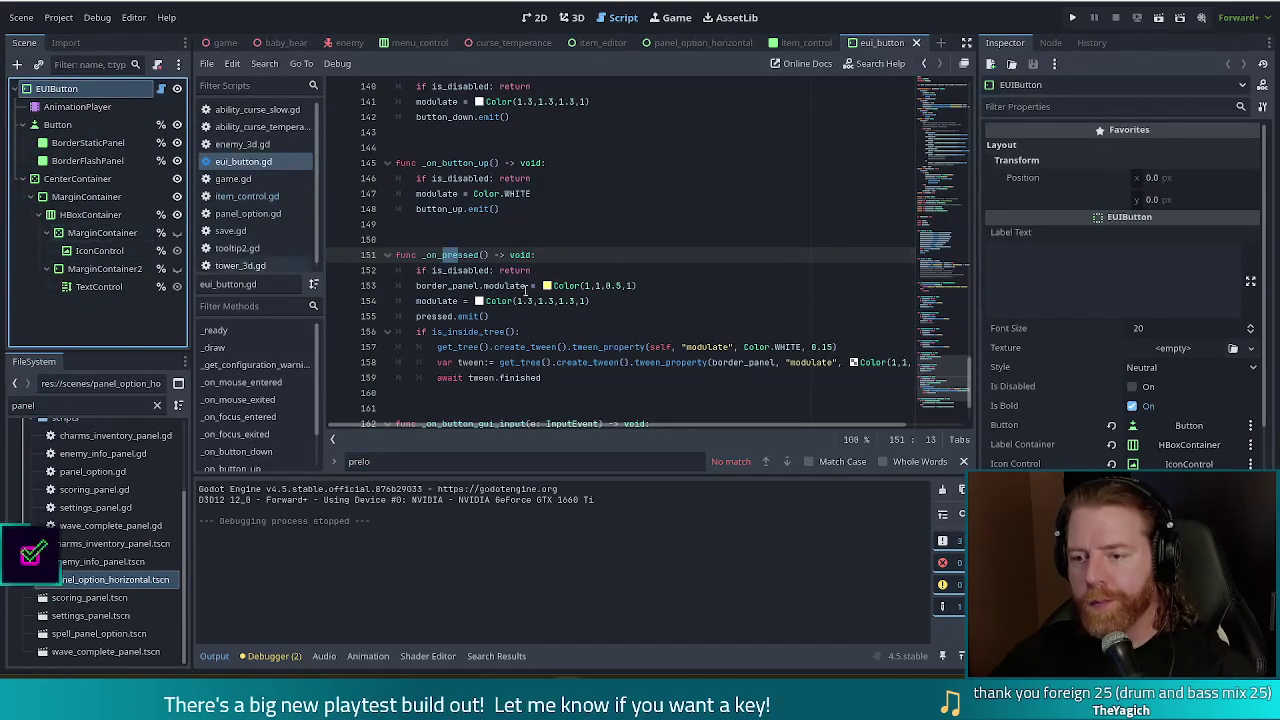
{"action": "left_click", "coordinate": [593, 265]}
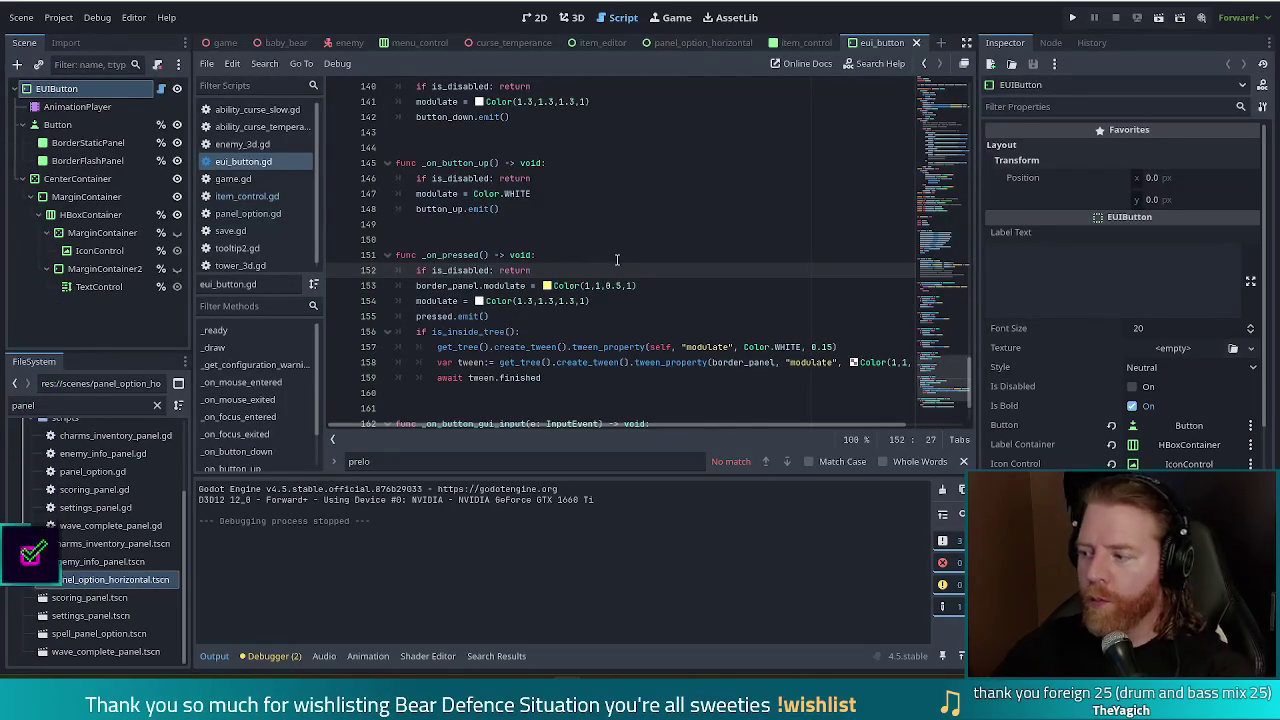
Close the EUIButton, item_control and panel_option_horizontal scene tabs.
{"action": "left_click", "coordinate": [916, 43]}
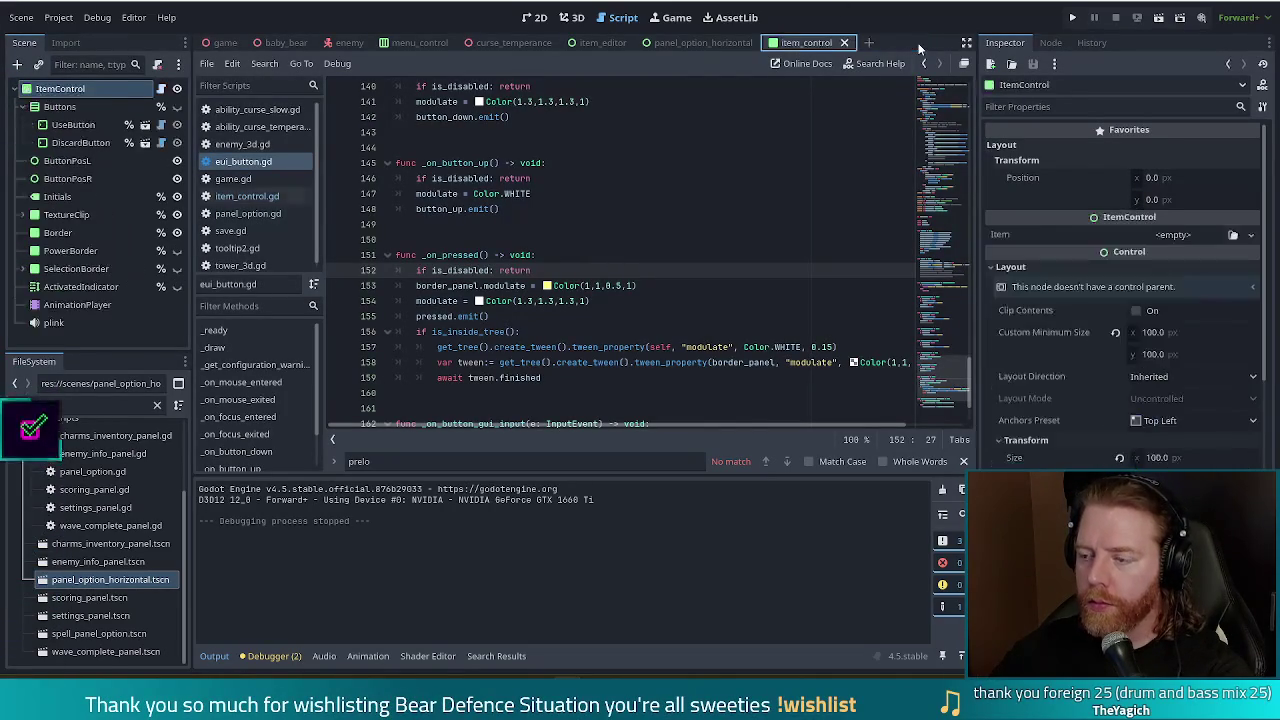
{"action": "left_click", "coordinate": [845, 43]}
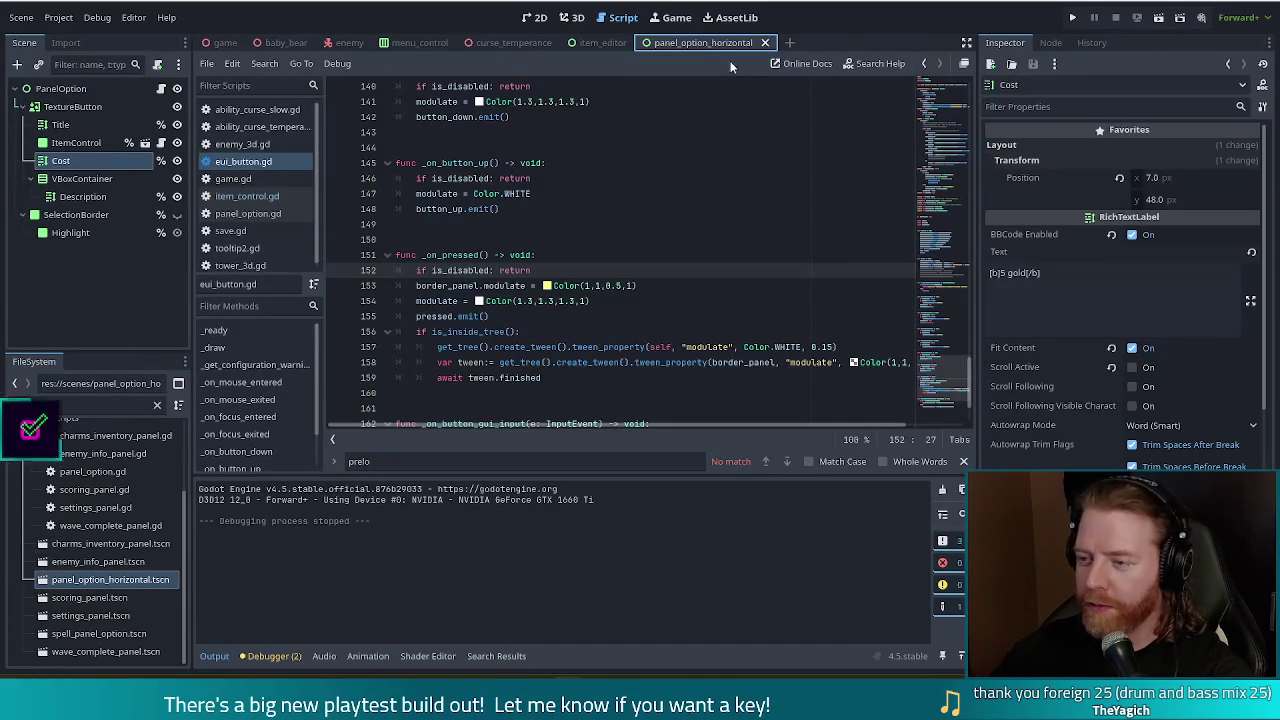
{"action": "left_click", "coordinate": [765, 43]}
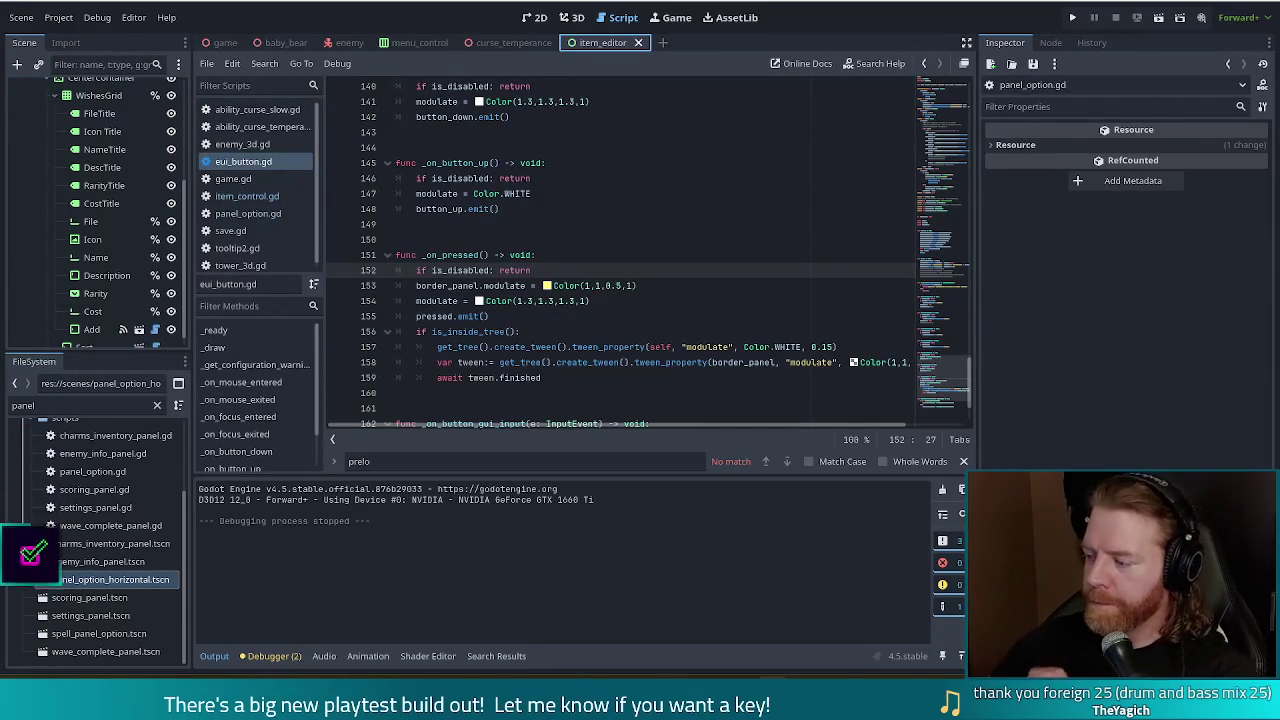
Review lines 151–157 of eui_button.gd, then bring Blender's medal render forward.
{"action": "left_click", "coordinate": [620, 316]}
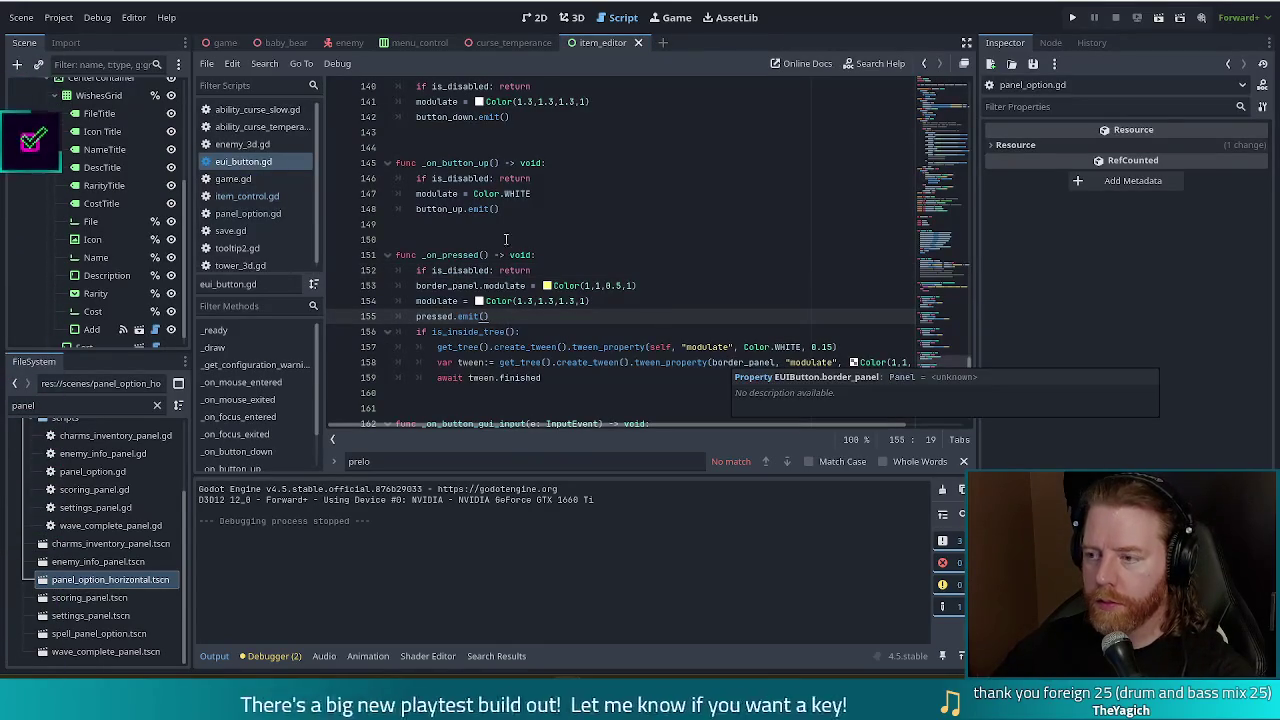
{"action": "left_click", "coordinate": [600, 254]}
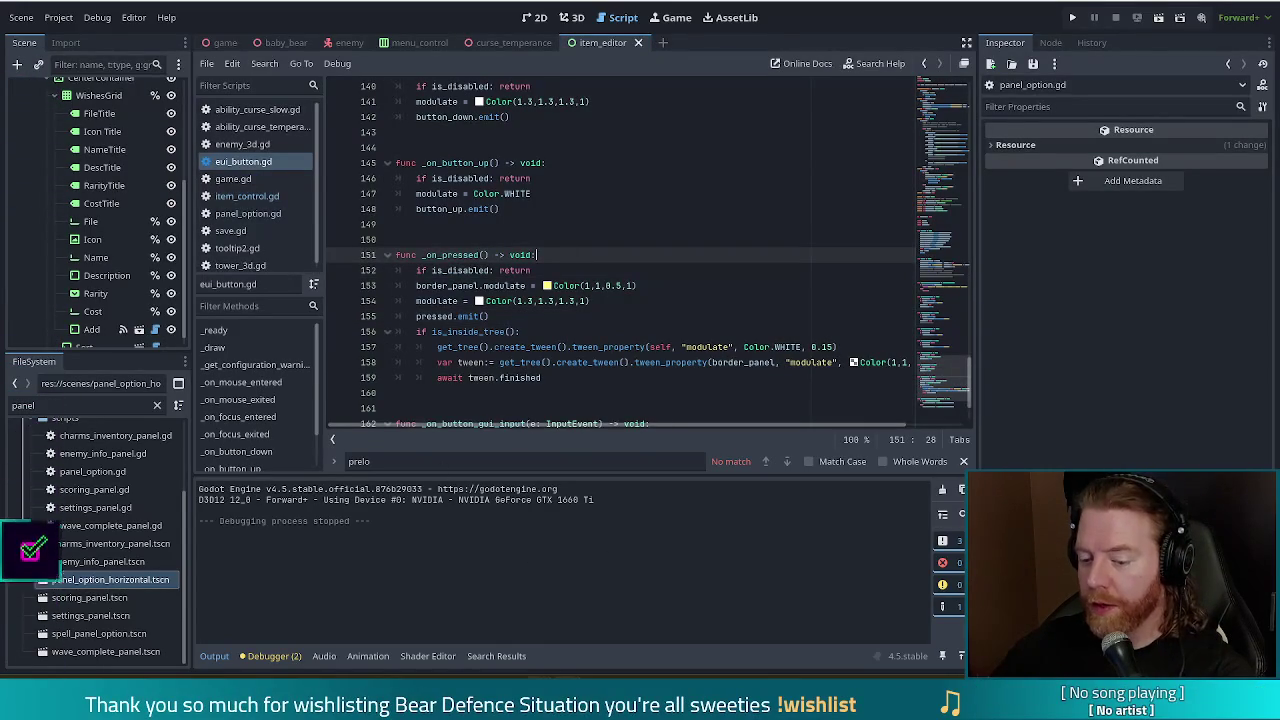
{"action": "left_click", "coordinate": [613, 346]}
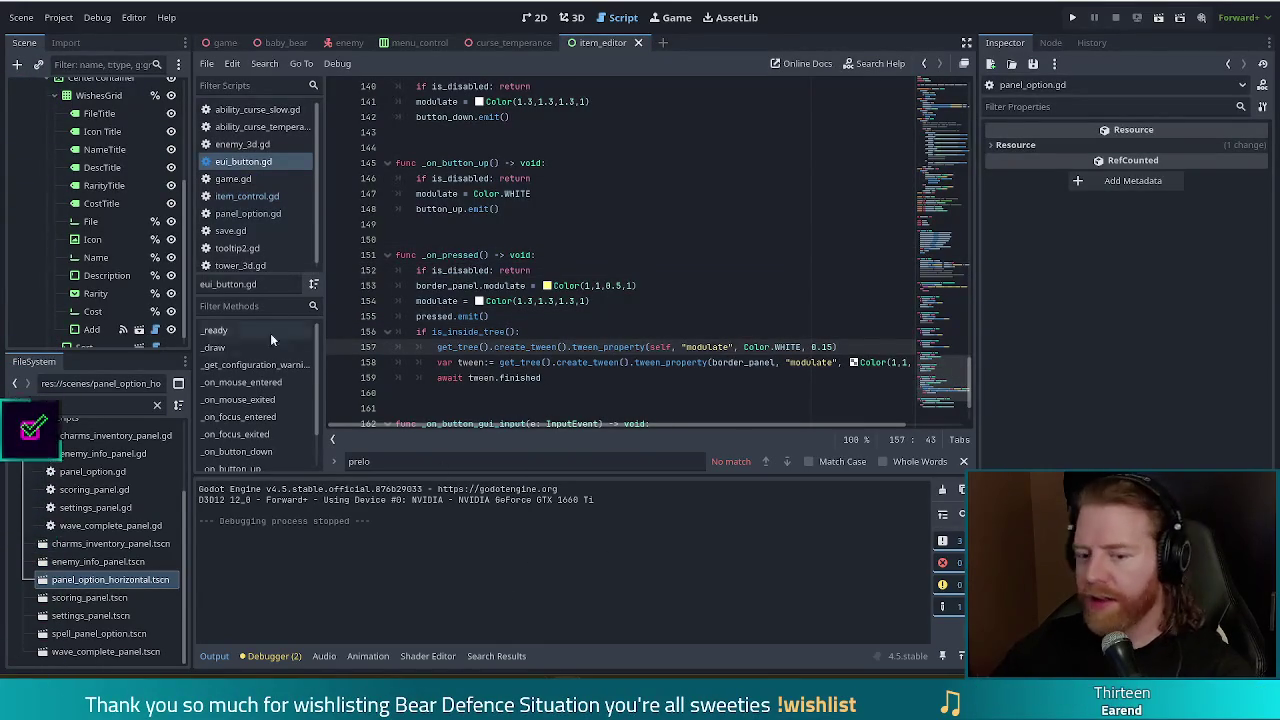
{"action": "left_click", "coordinate": [14, 405]}
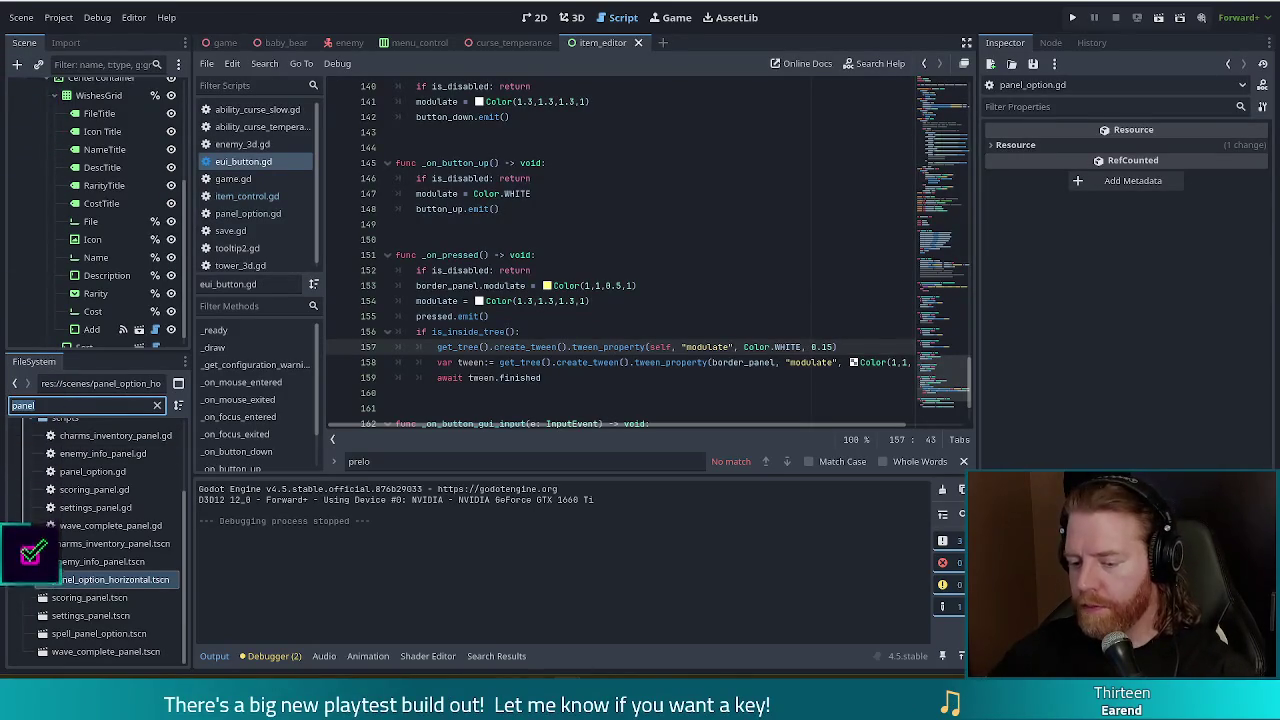
{"action": "left_click", "coordinate": [593, 628]}
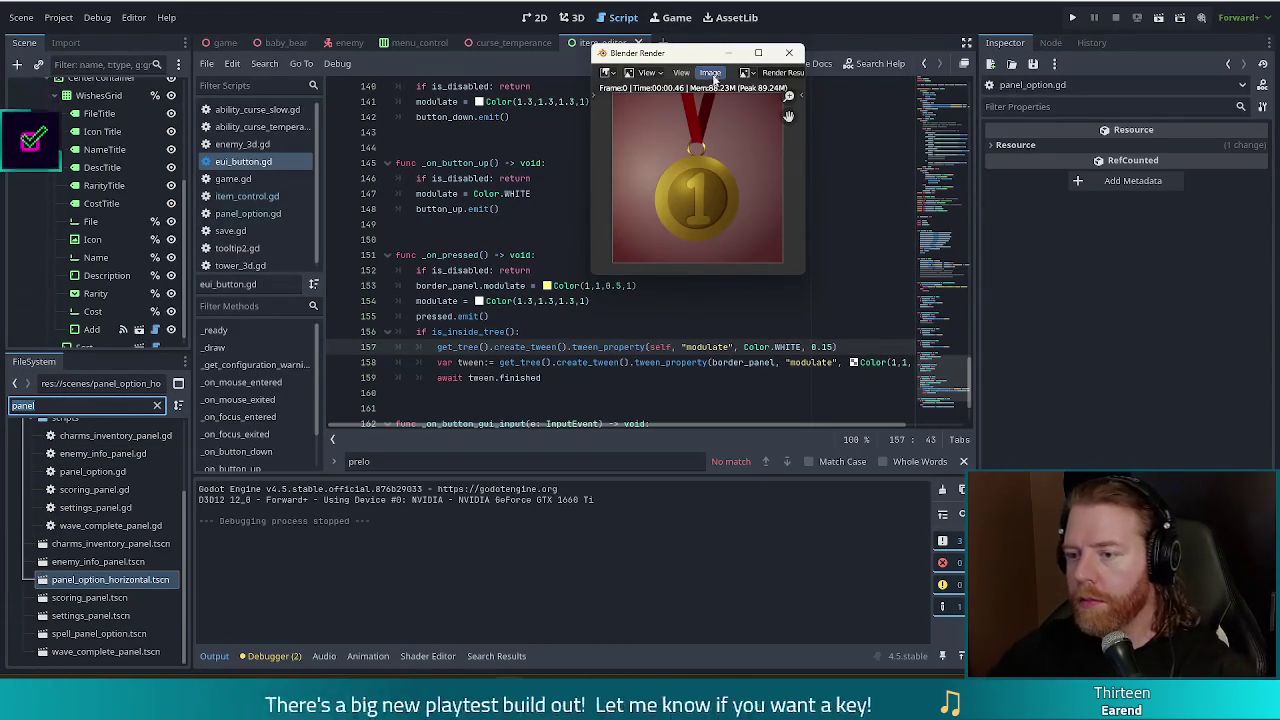
Save the gold medal render as first.png in the wishes icons folder and close the render window.
{"action": "left_click", "coordinate": [710, 73]}
{"action": "left_click", "coordinate": [698, 166]}
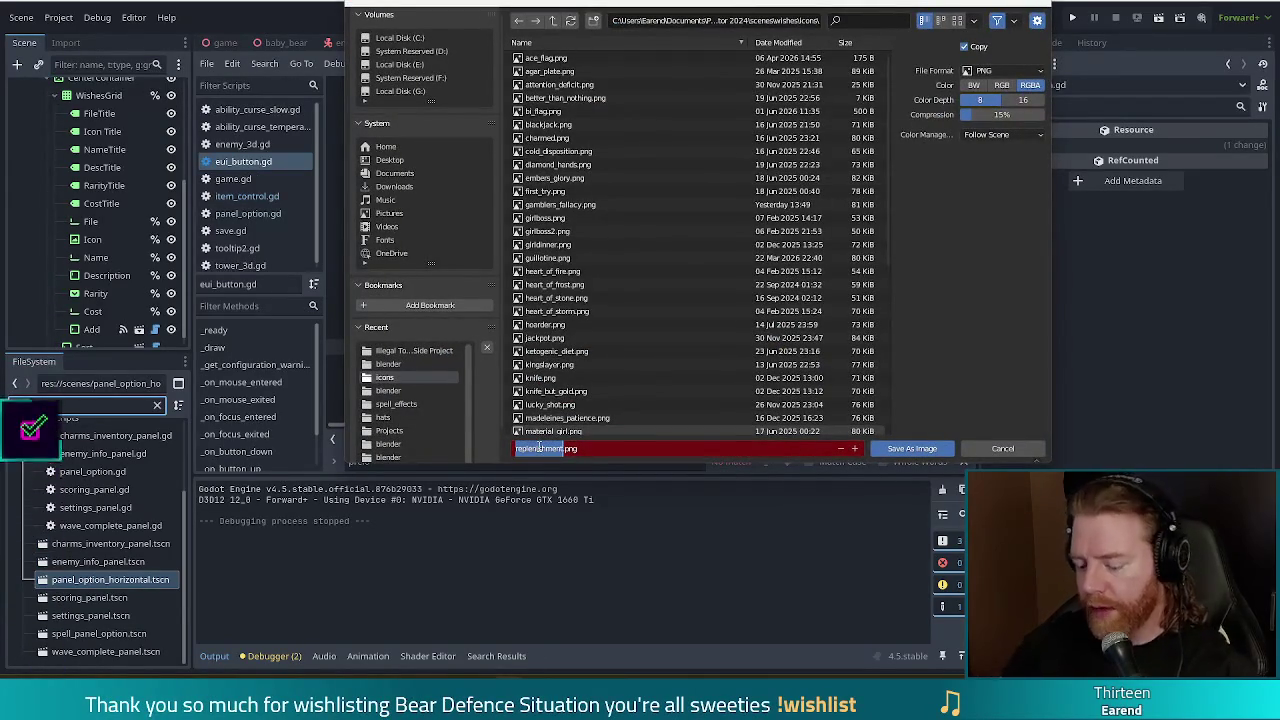
{"action": "type", "text": "first"}
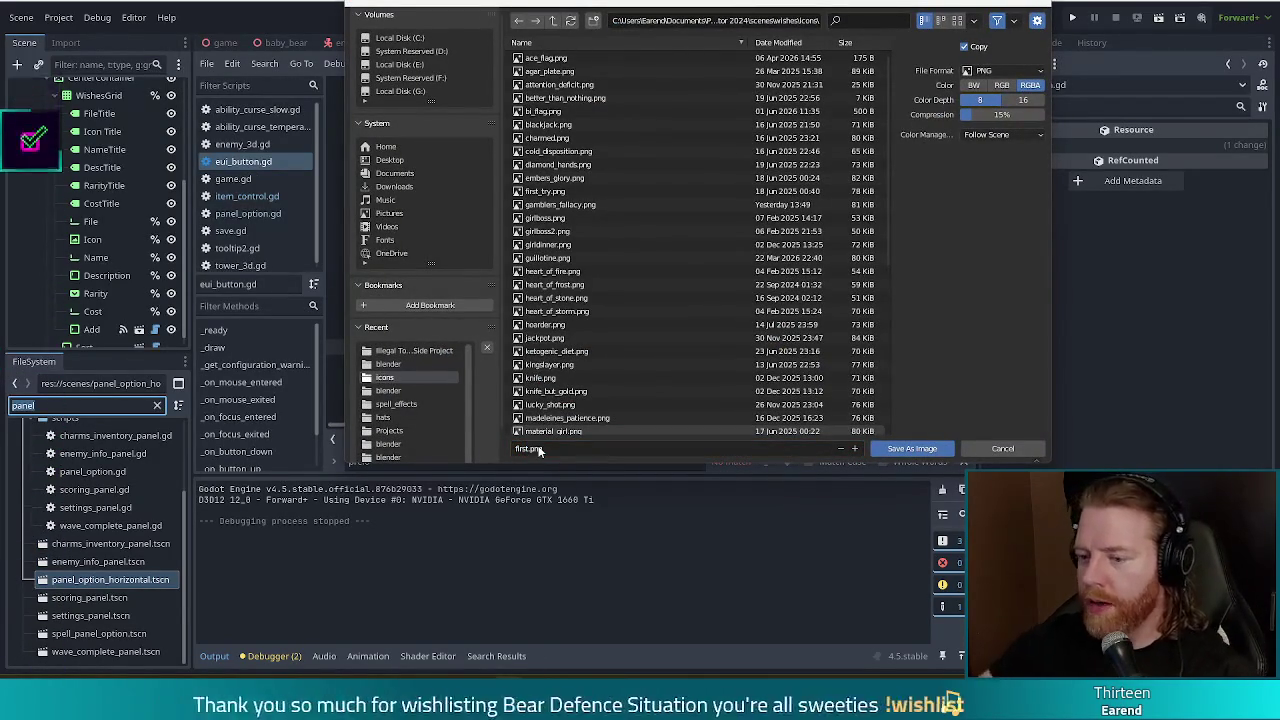
{"action": "left_click", "coordinate": [912, 448]}
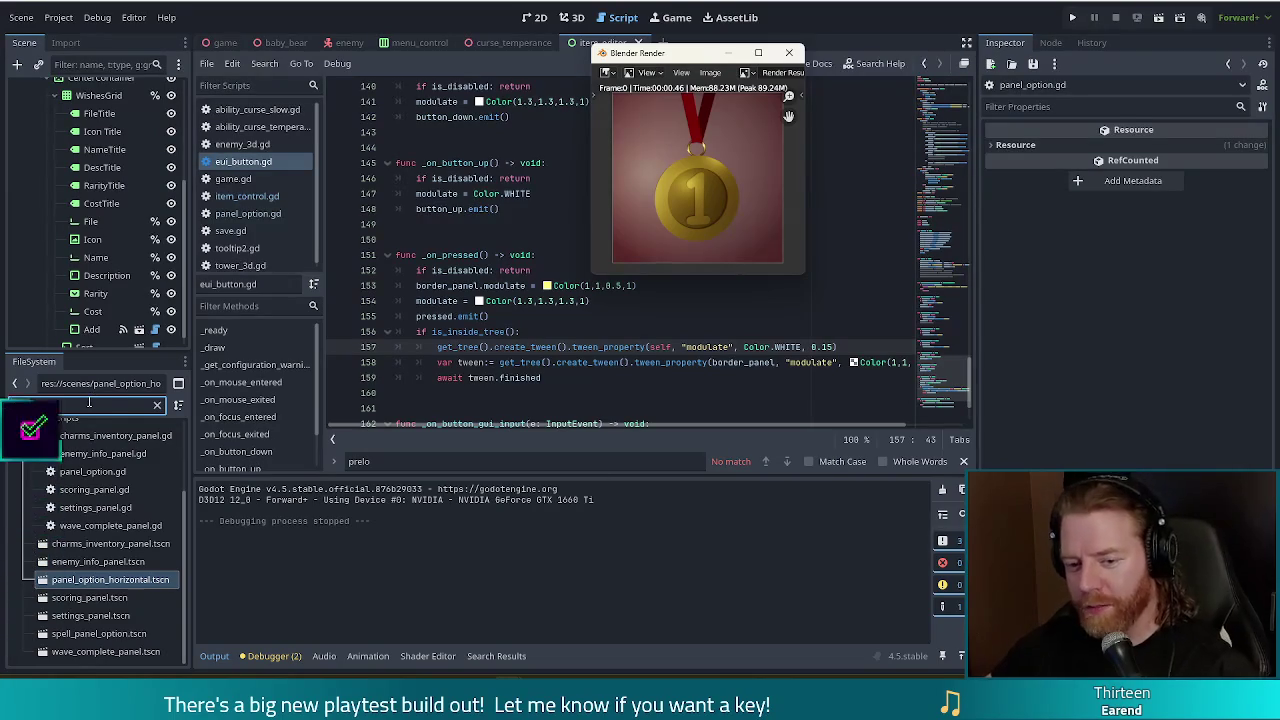
{"action": "left_click", "coordinate": [789, 52]}
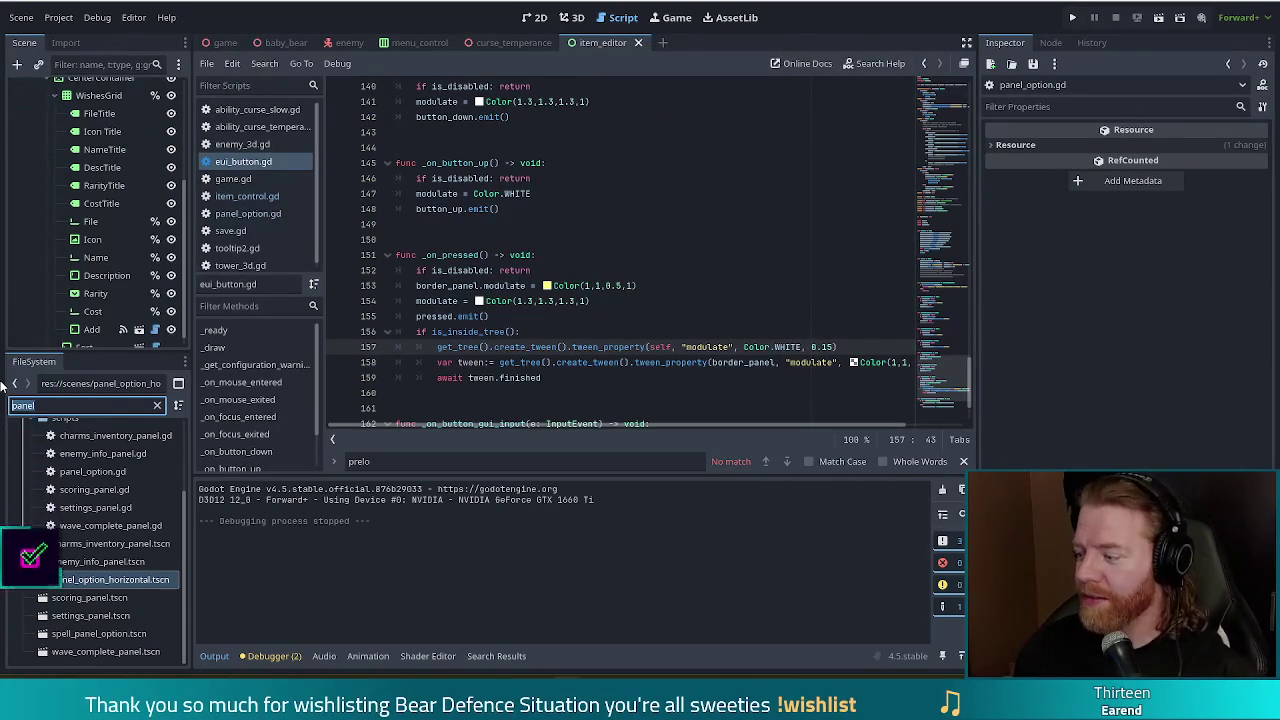
Rename the first_tower.tres resource to first.tres.
{"action": "type", "text": "first_"}
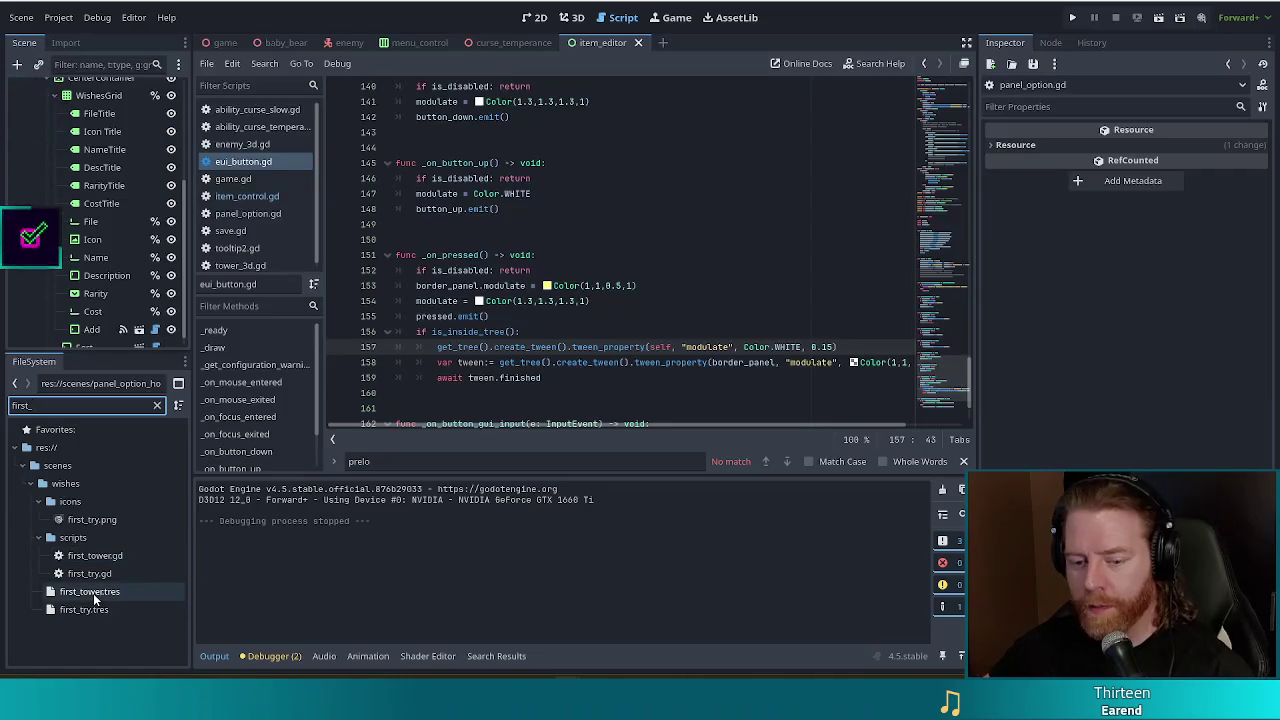
{"action": "left_click", "coordinate": [93, 593]}
{"action": "key", "text": "F2"}
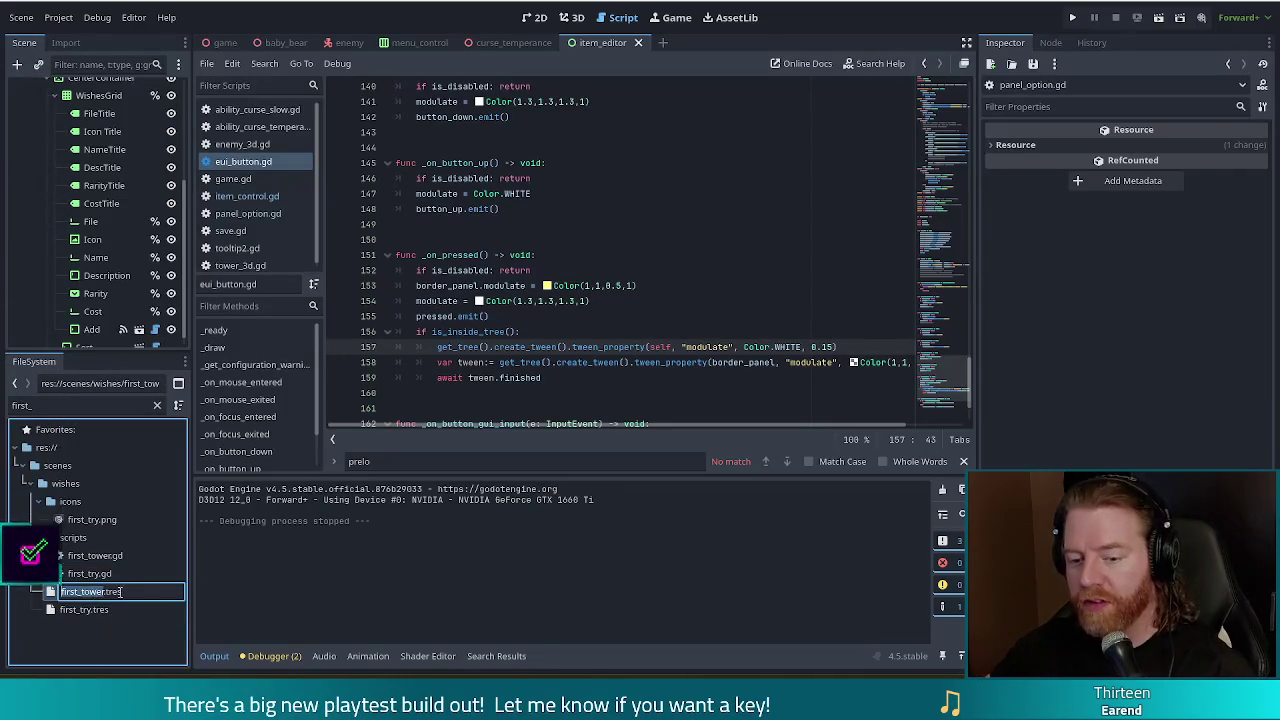
{"action": "key", "text": "BackSpace"}
{"action": "key", "text": "BackSpace"}
{"action": "key", "text": "BackSpace"}
{"action": "key", "text": "BackSpace"}
{"action": "key", "text": "BackSpace"}
{"action": "key", "text": "BackSpace"}
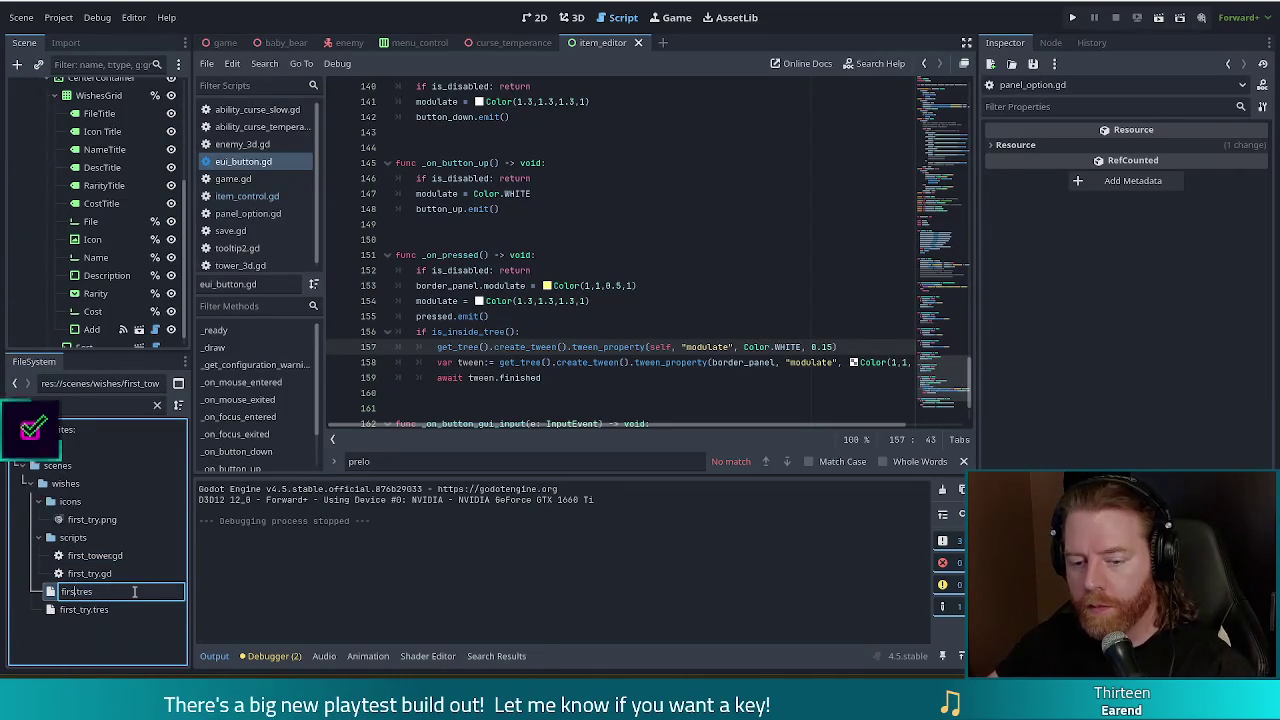
{"action": "type", "text": "t"}
{"action": "key", "text": "Return"}
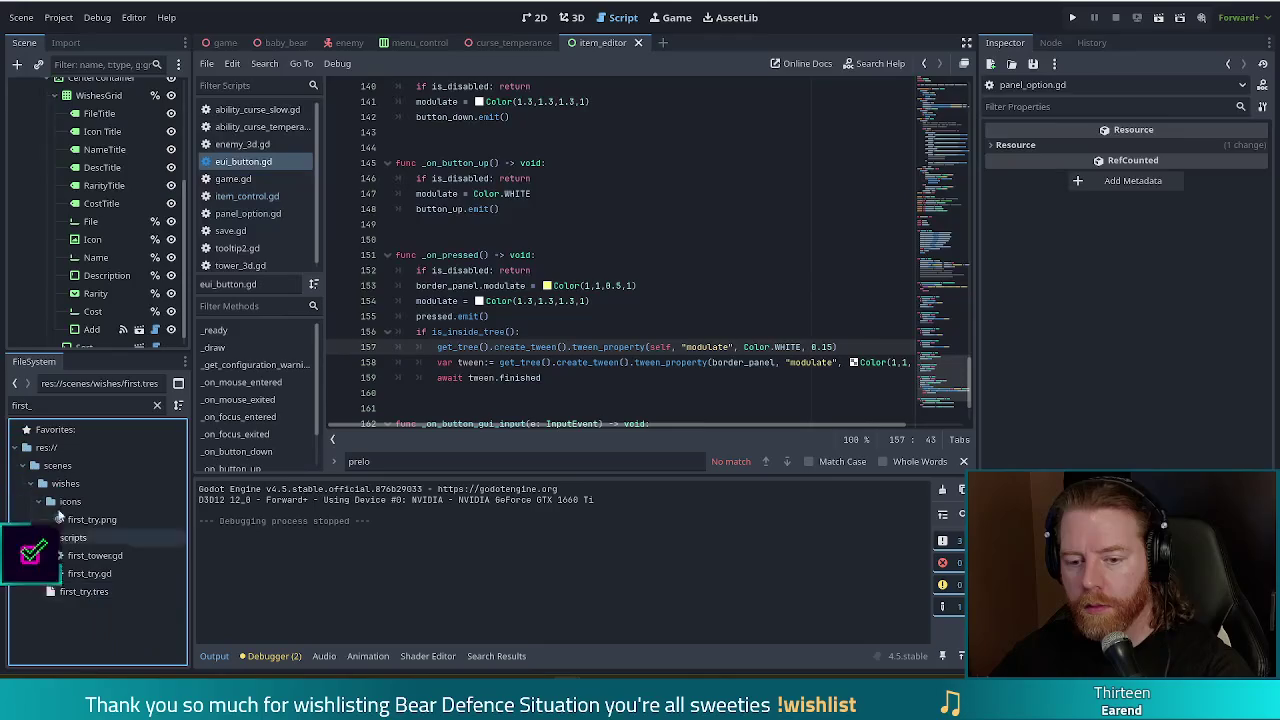
{"action": "key", "text": "BackSpace"}
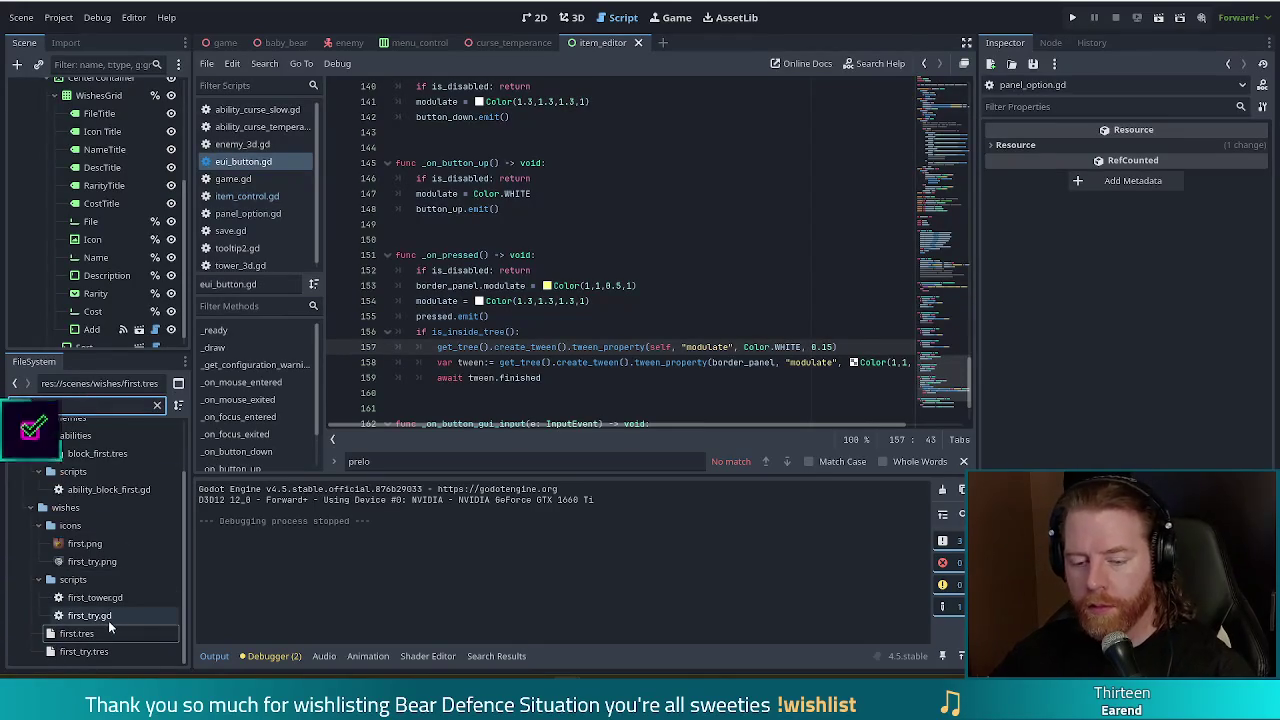
Set first.tres Name to 'First', assign first.png as its Icon, and clear the file filter.
{"action": "left_click", "coordinate": [84, 634]}
{"action": "left_click", "coordinate": [1190, 182]}
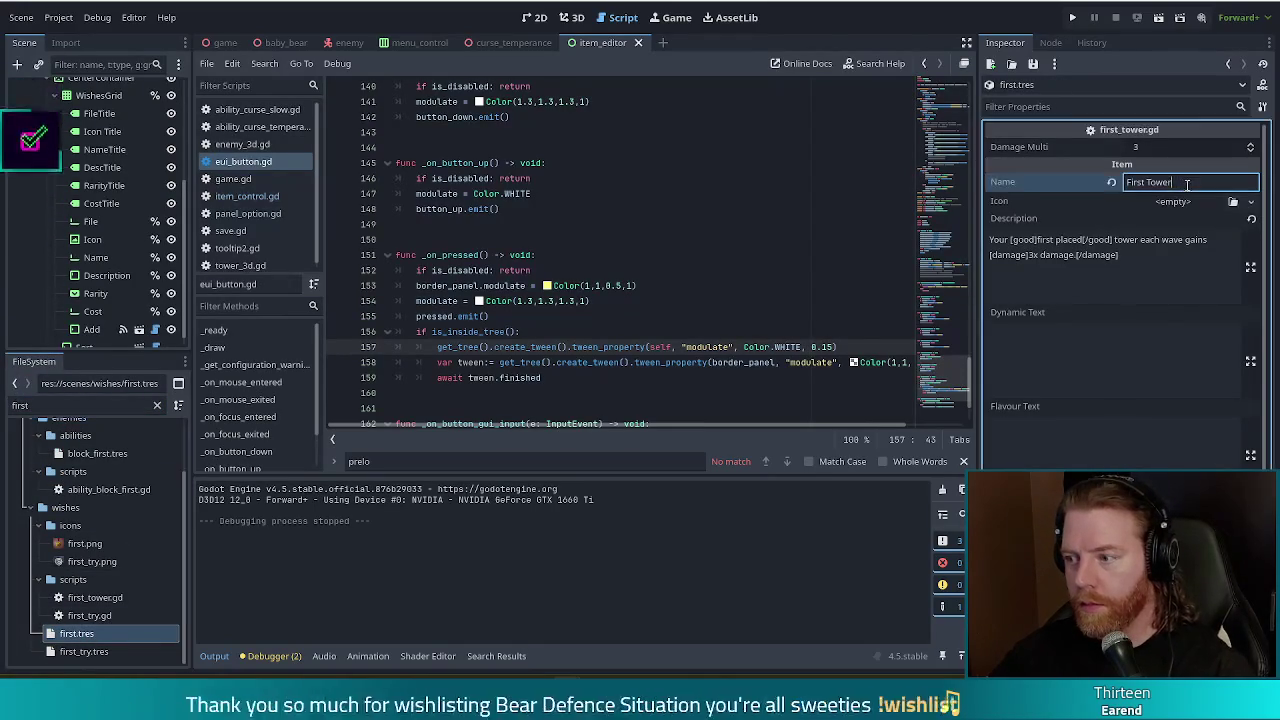
{"action": "key", "text": "ctrl+BackSpace"}
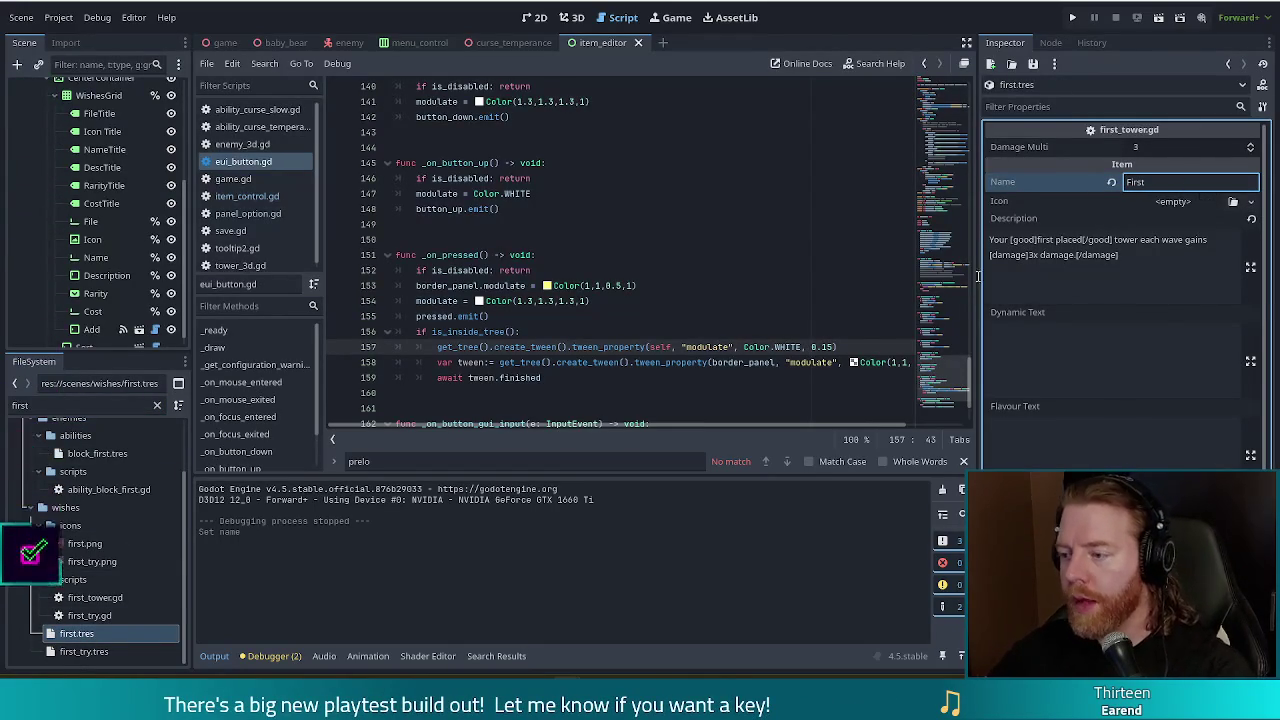
{"action": "left_click", "coordinate": [87, 561]}
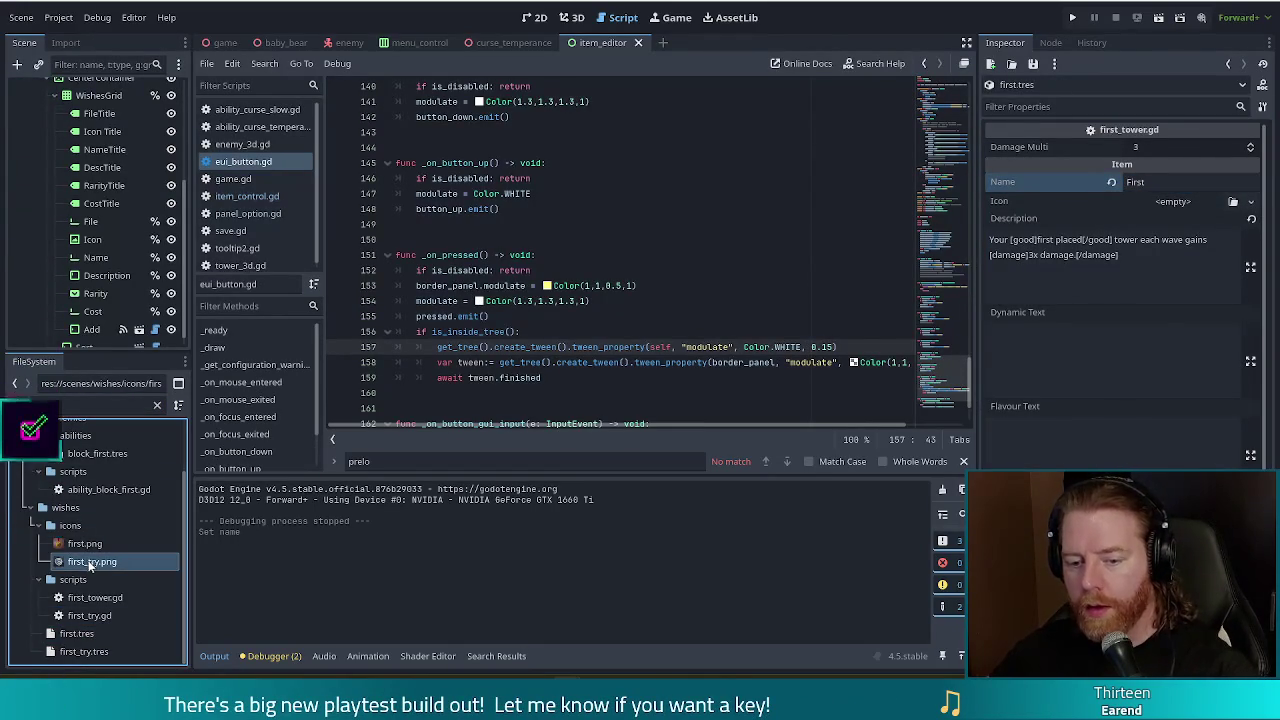
{"action": "left_click_drag", "start_coordinate": [85, 543], "coordinate": [1185, 212]}
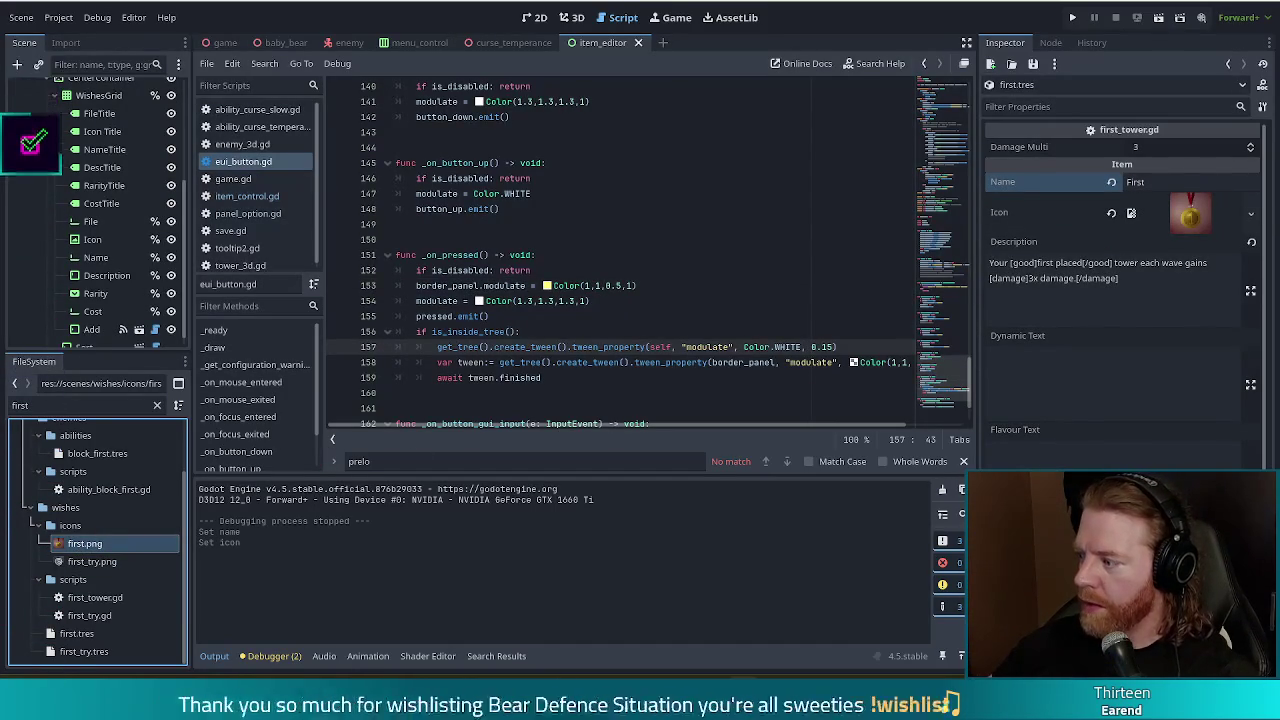
{"action": "left_click", "coordinate": [5, 400]}
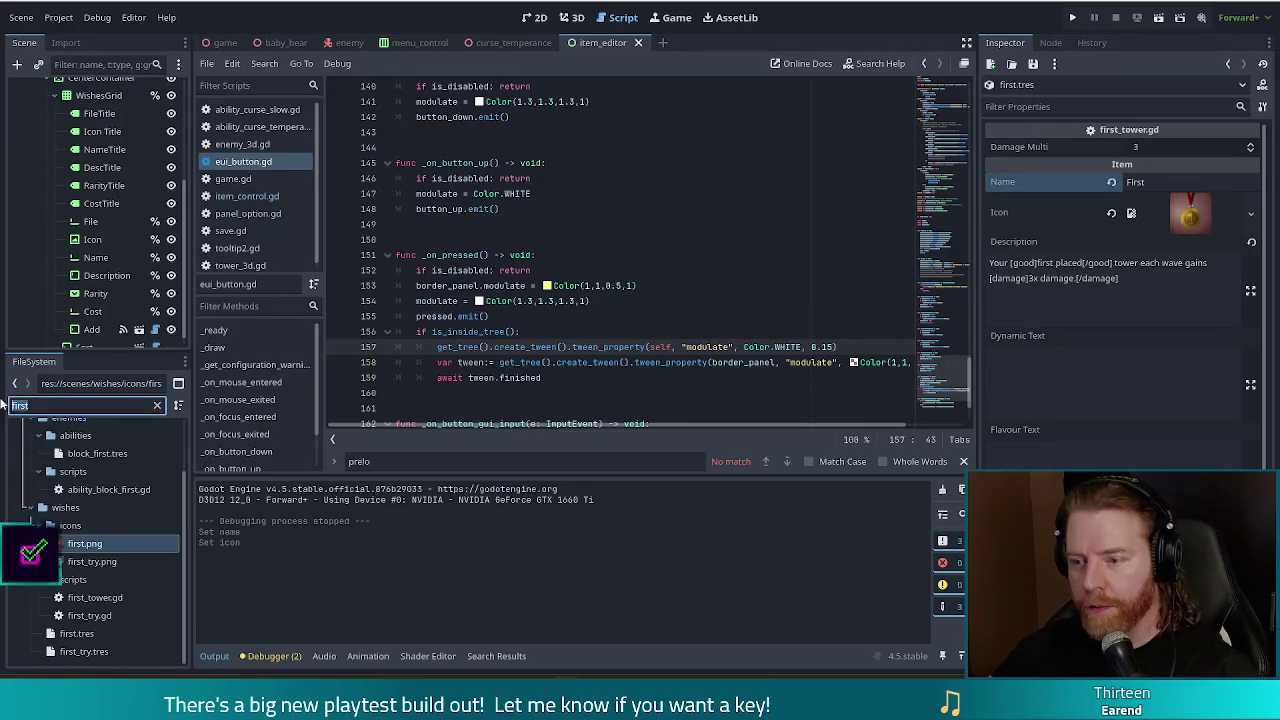
{"action": "key", "text": "BackSpace"}
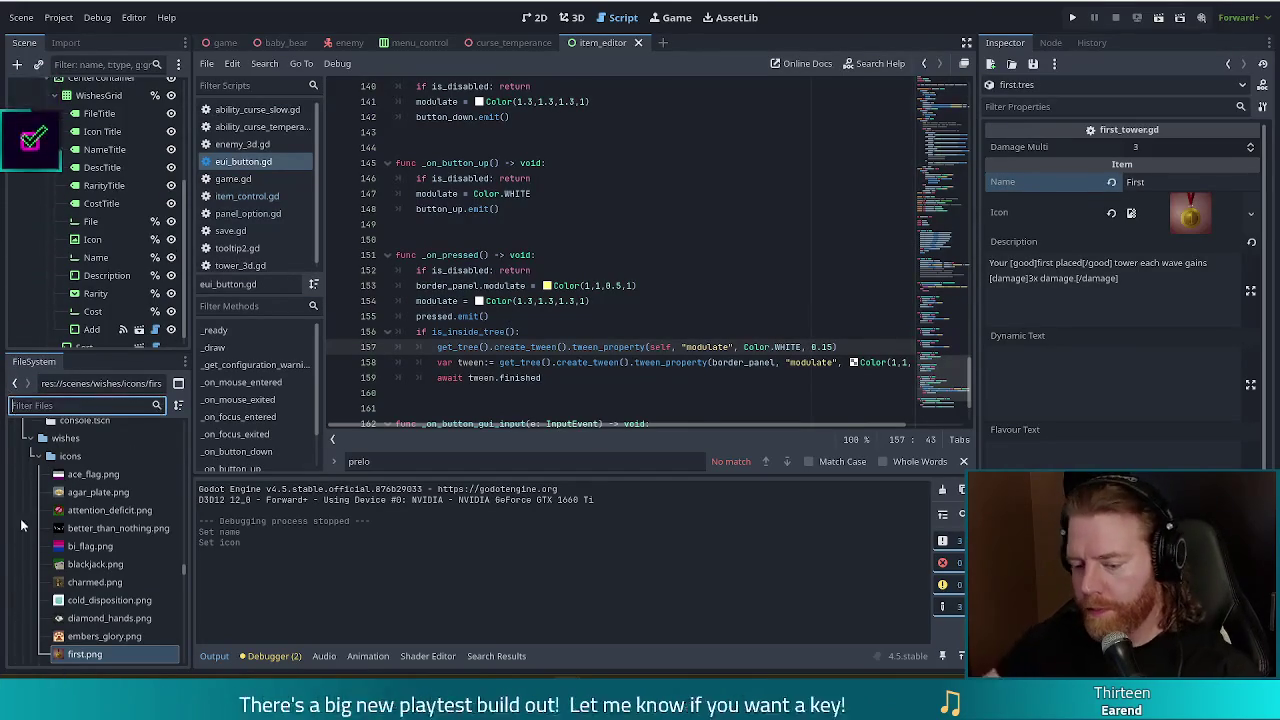
{"action": "mouse_move", "coordinate": [614, 640]}
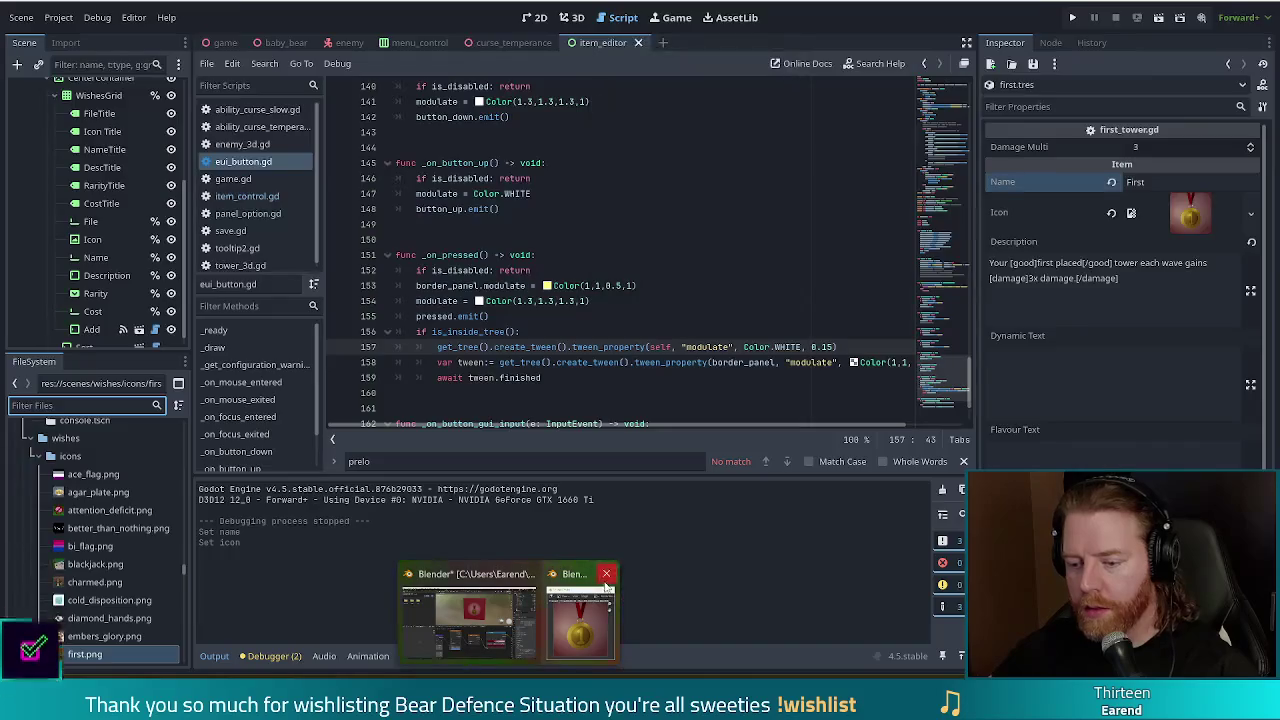
{"action": "left_click", "coordinate": [468, 620]}
Save the medal scene as first.blend and open the glowing clover .blend from the blender folder.
{"action": "key", "text": "ctrl+s"}
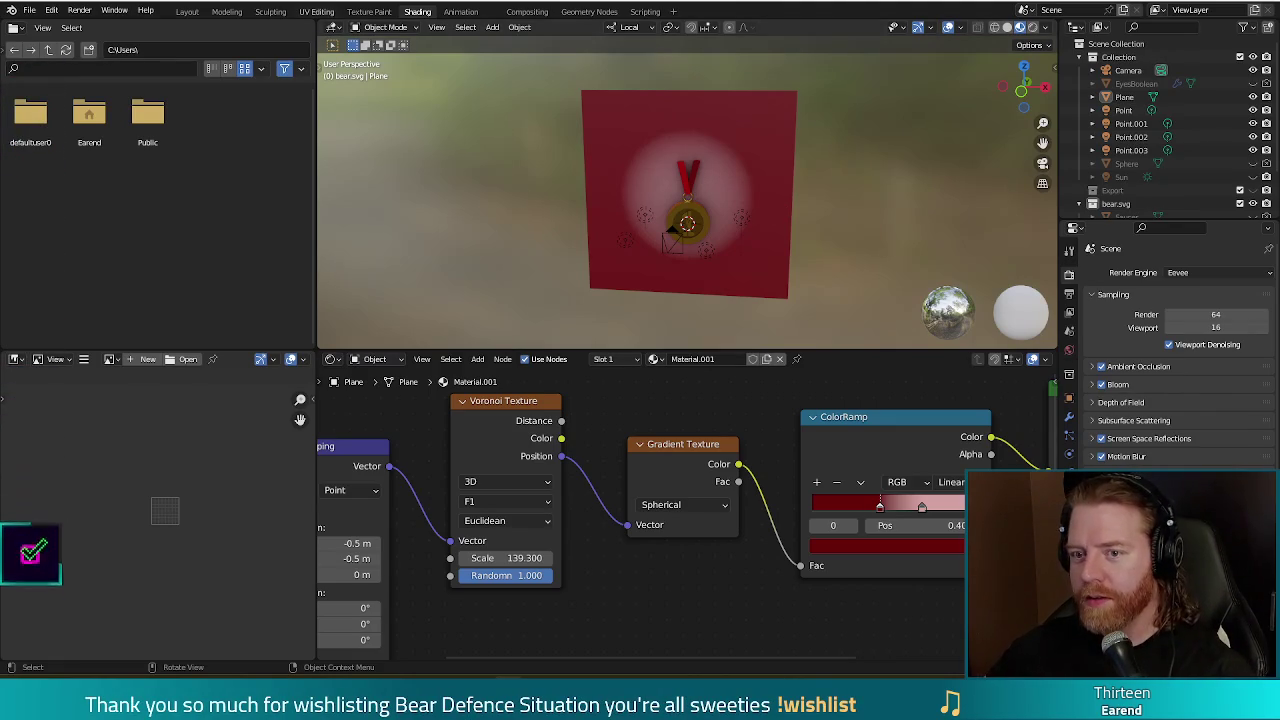
{"action": "left_click", "coordinate": [30, 11]}
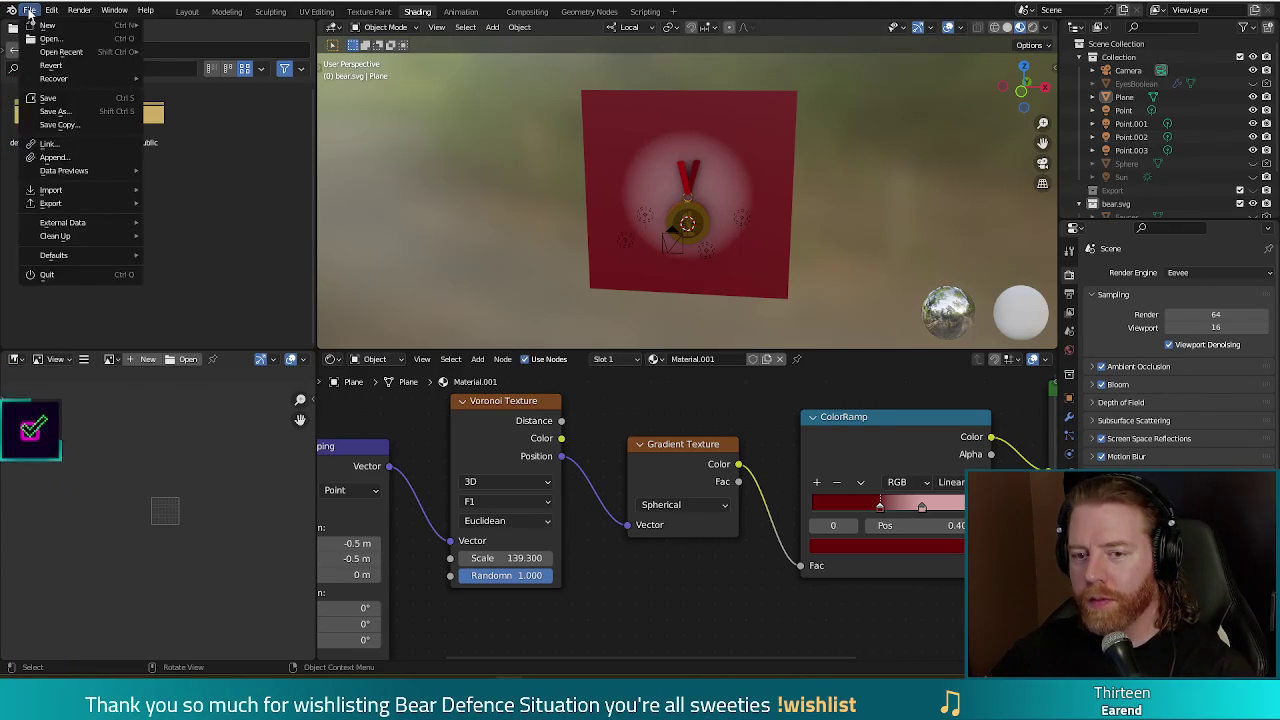
{"action": "left_click", "coordinate": [50, 40]}
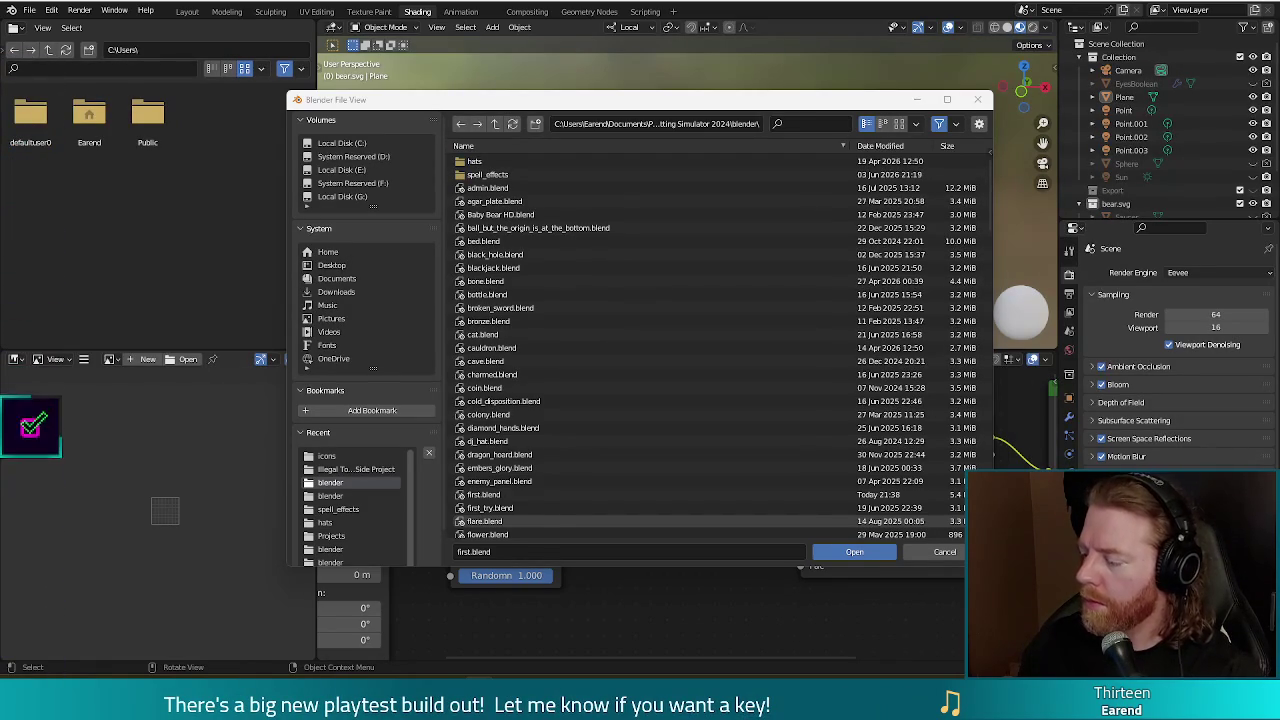
{"action": "scroll", "coordinate": [988, 205], "scroll_direction": "down", "scroll_amount": 2}
{"action": "left_click_drag", "start_coordinate": [988, 205], "coordinate": [981, 328]}
{"action": "double_click", "coordinate": [560, 381]}
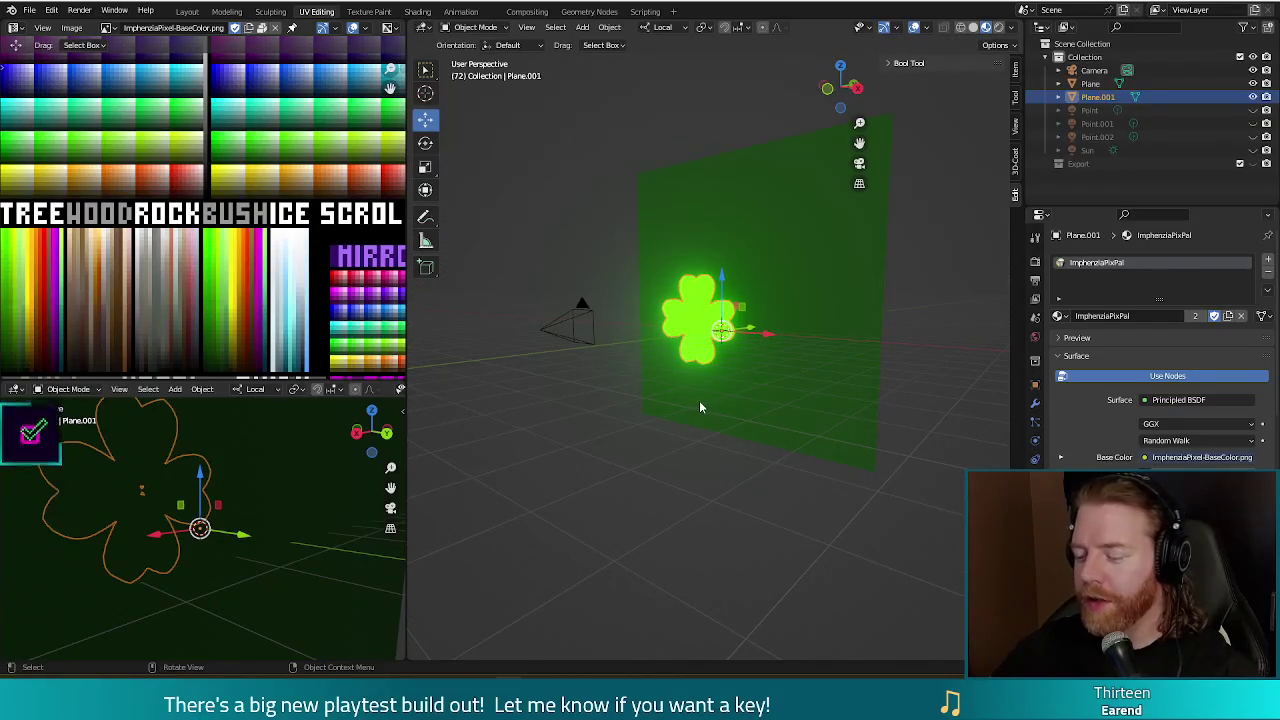
Test-render the clover scene, then save a copy as beginners_luck.blend.
{"action": "key", "text": "F12"}
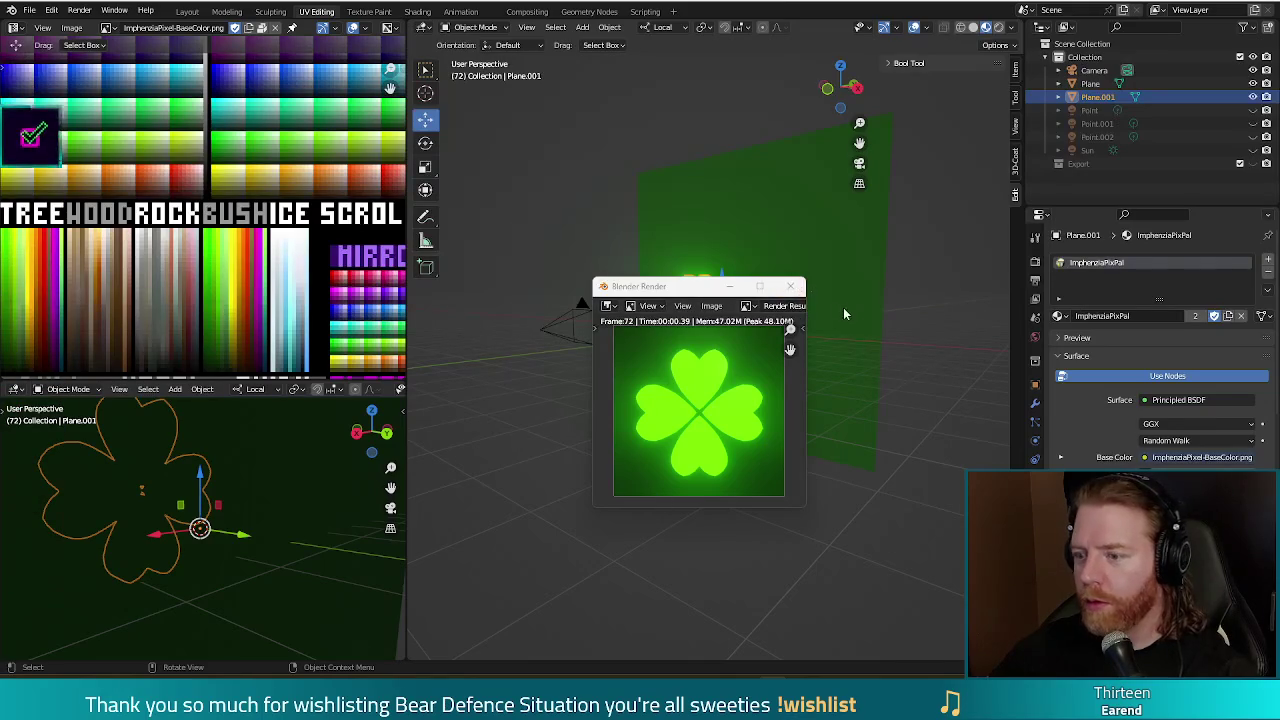
{"action": "left_click", "coordinate": [790, 287]}
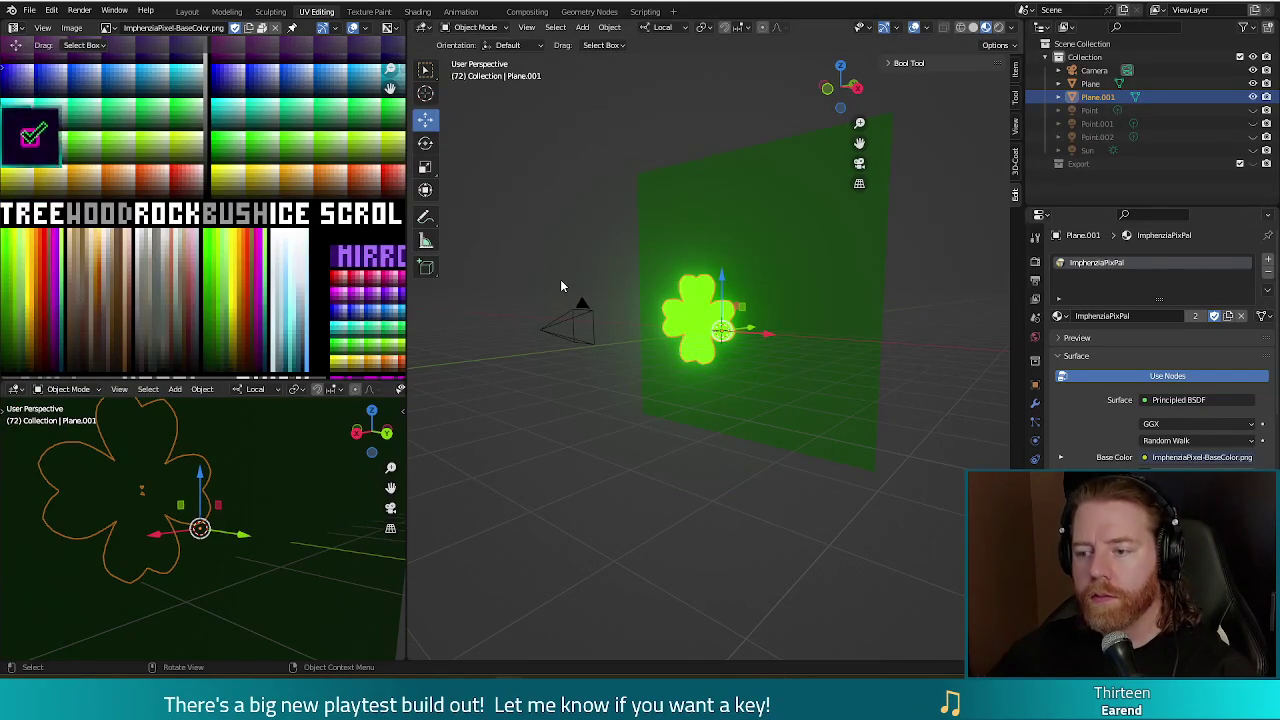
{"action": "key", "text": "ctrl+shift+s"}
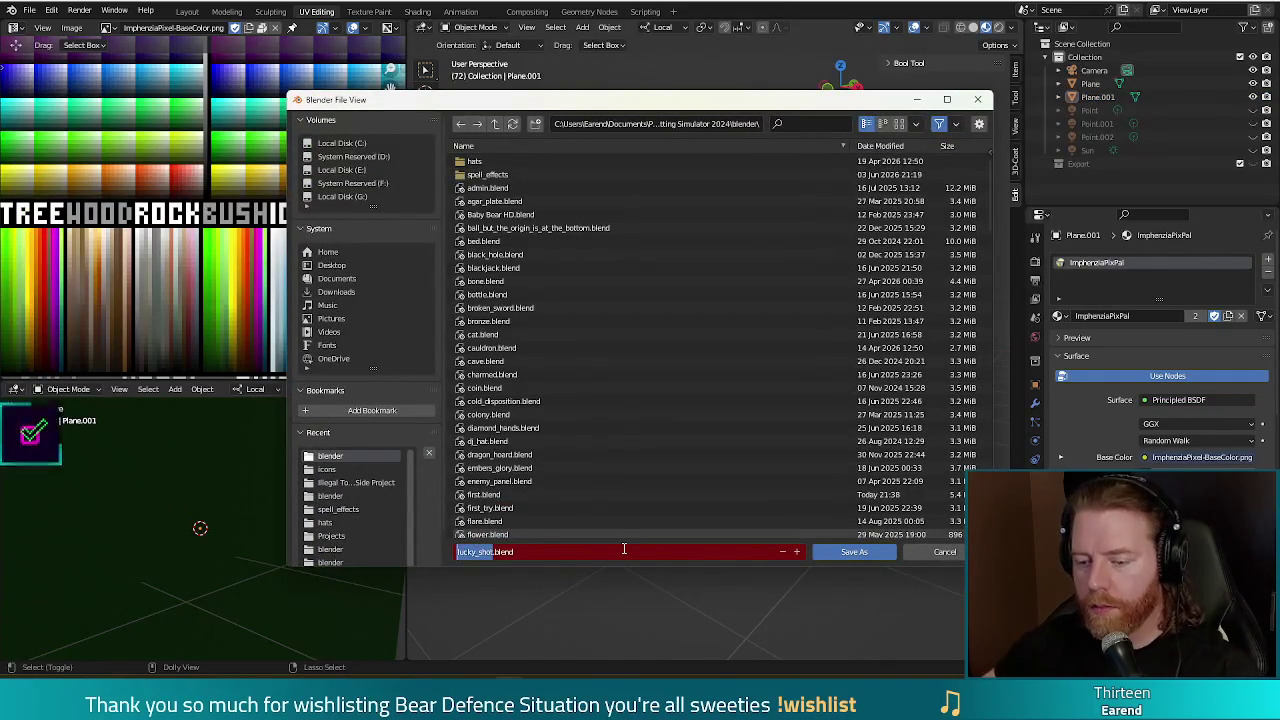
{"action": "type", "text": "beginners_"}
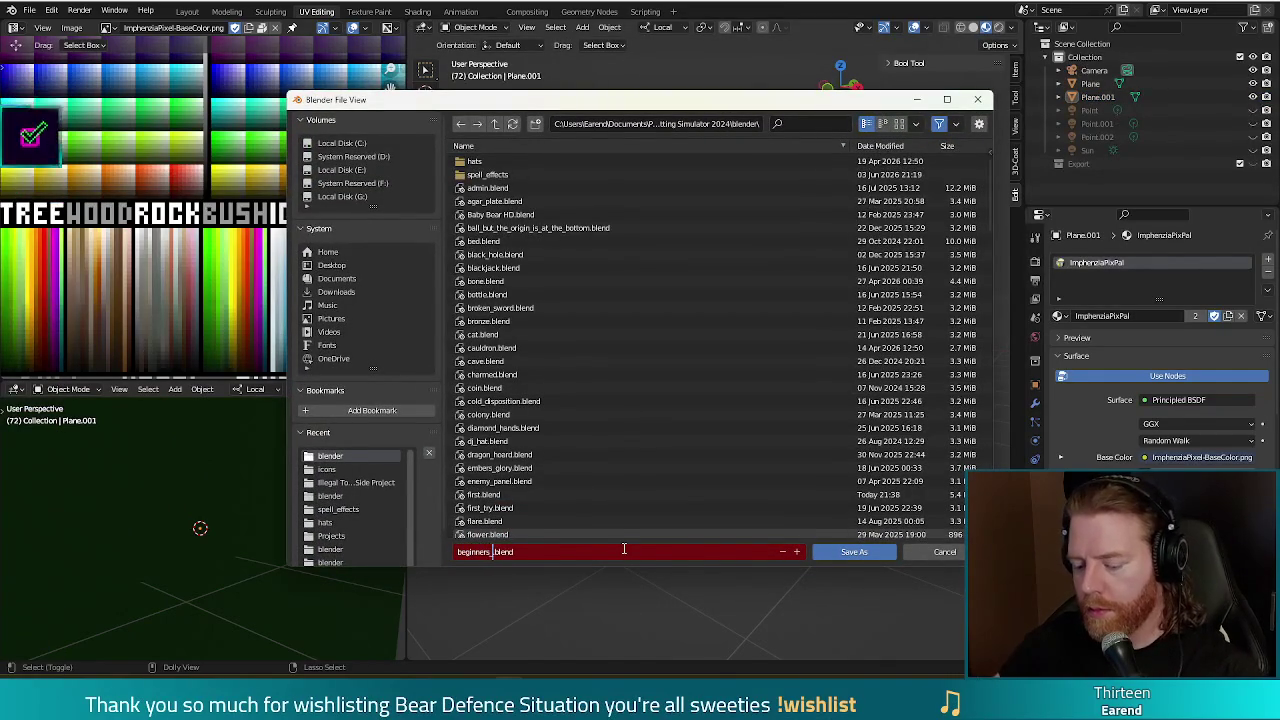
{"action": "type", "text": "_luck"}
{"action": "key", "text": "Return"}
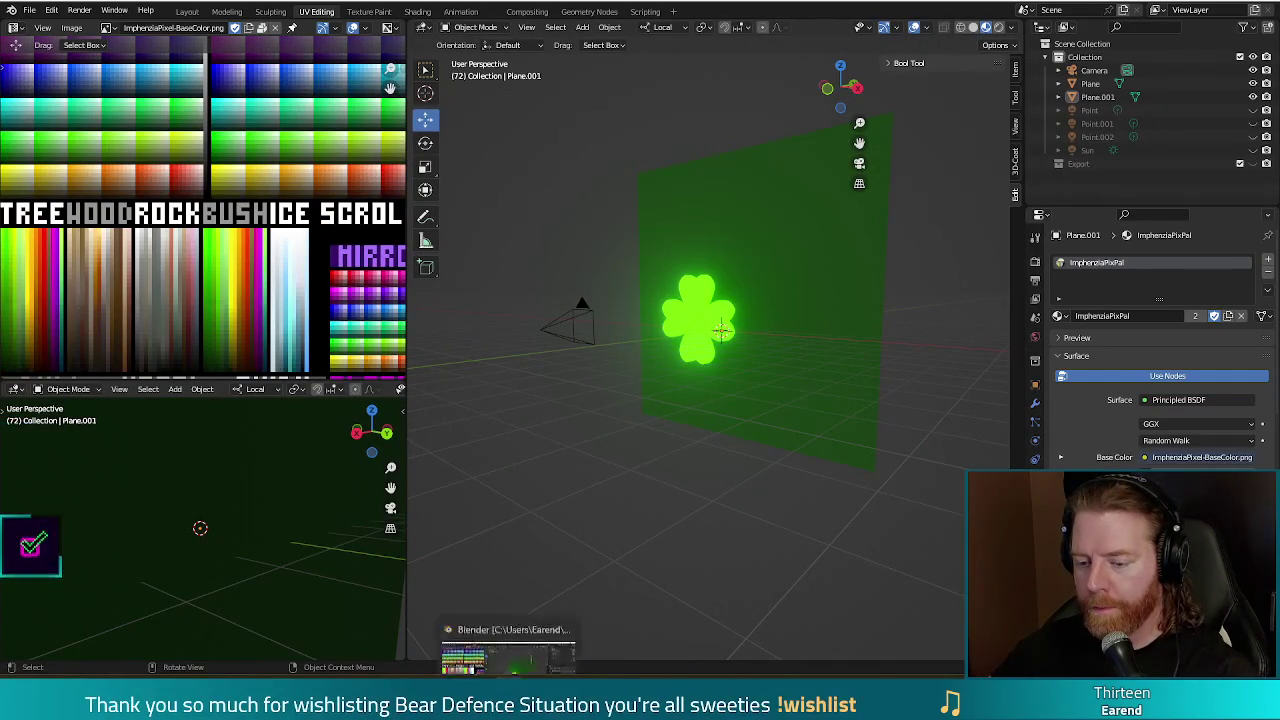
Render the clover icon and save the image as beginners_luck.png among the wish icons.
{"action": "key", "text": "F12"}
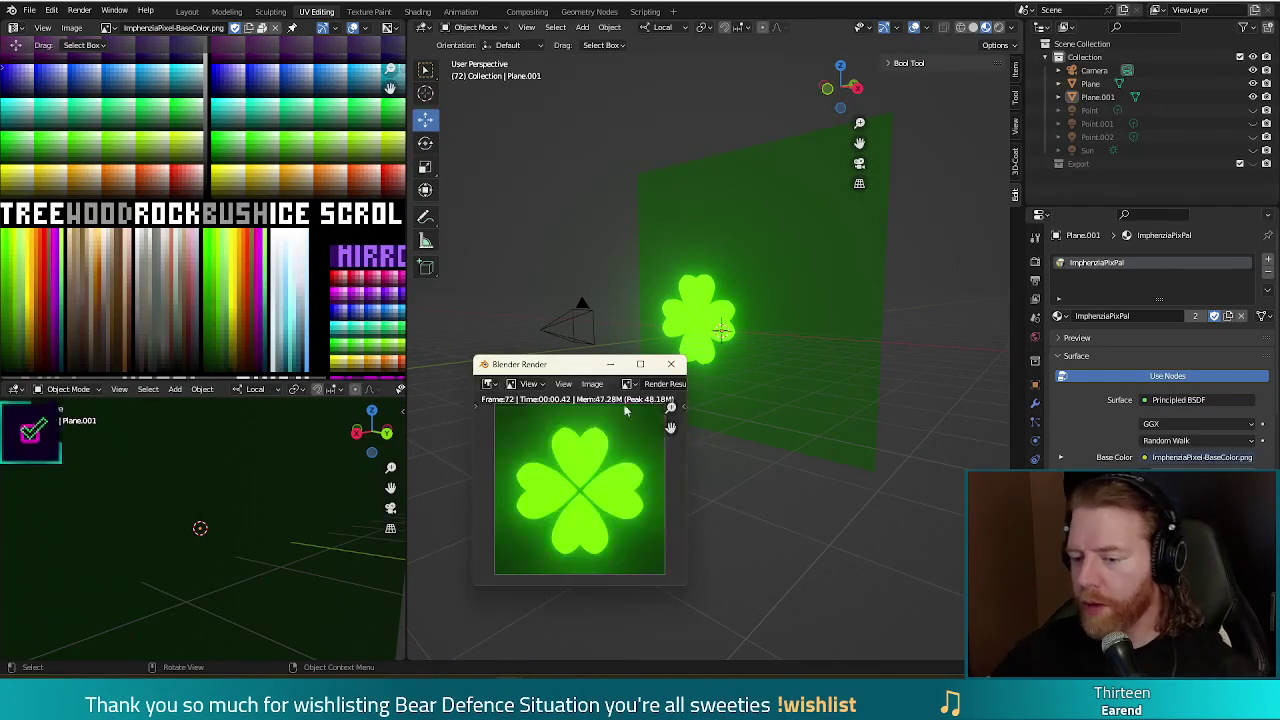
{"action": "left_click", "coordinate": [590, 384]}
{"action": "left_click", "coordinate": [591, 478]}
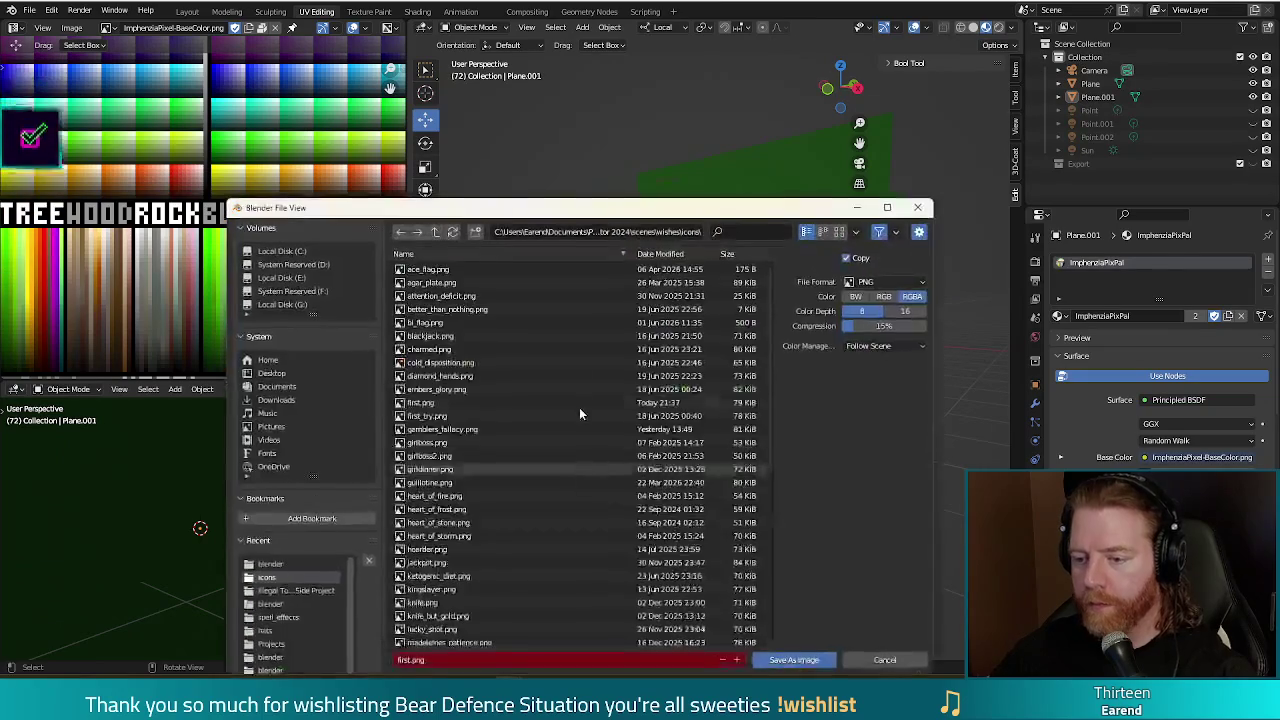
{"action": "left_click", "coordinate": [420, 660]}
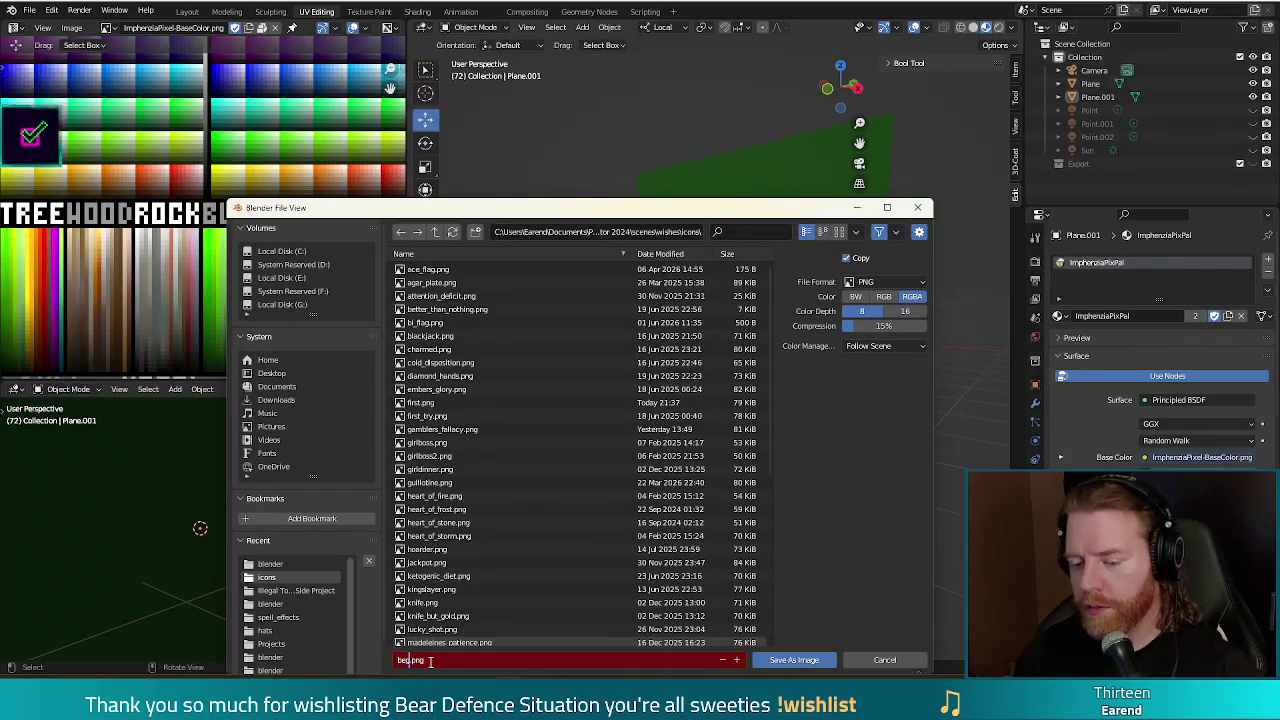
{"action": "type", "text": "inners_luck"}
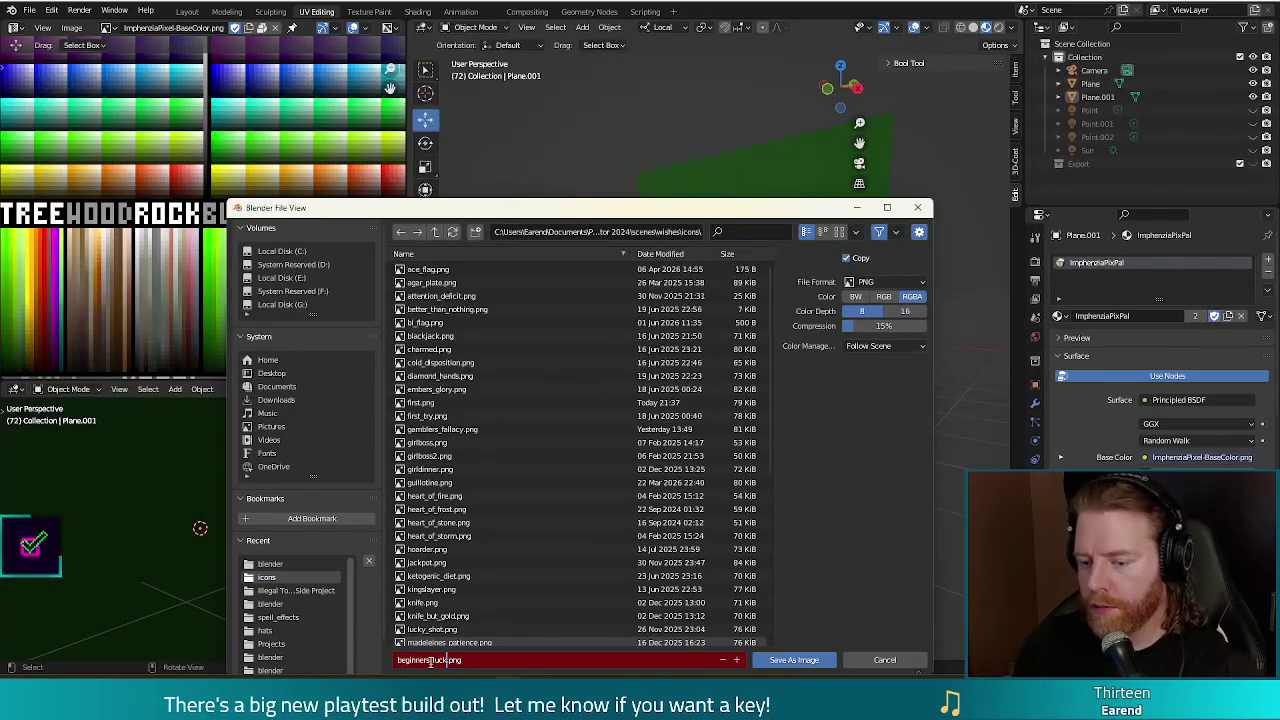
{"action": "left_click", "coordinate": [810, 660]}
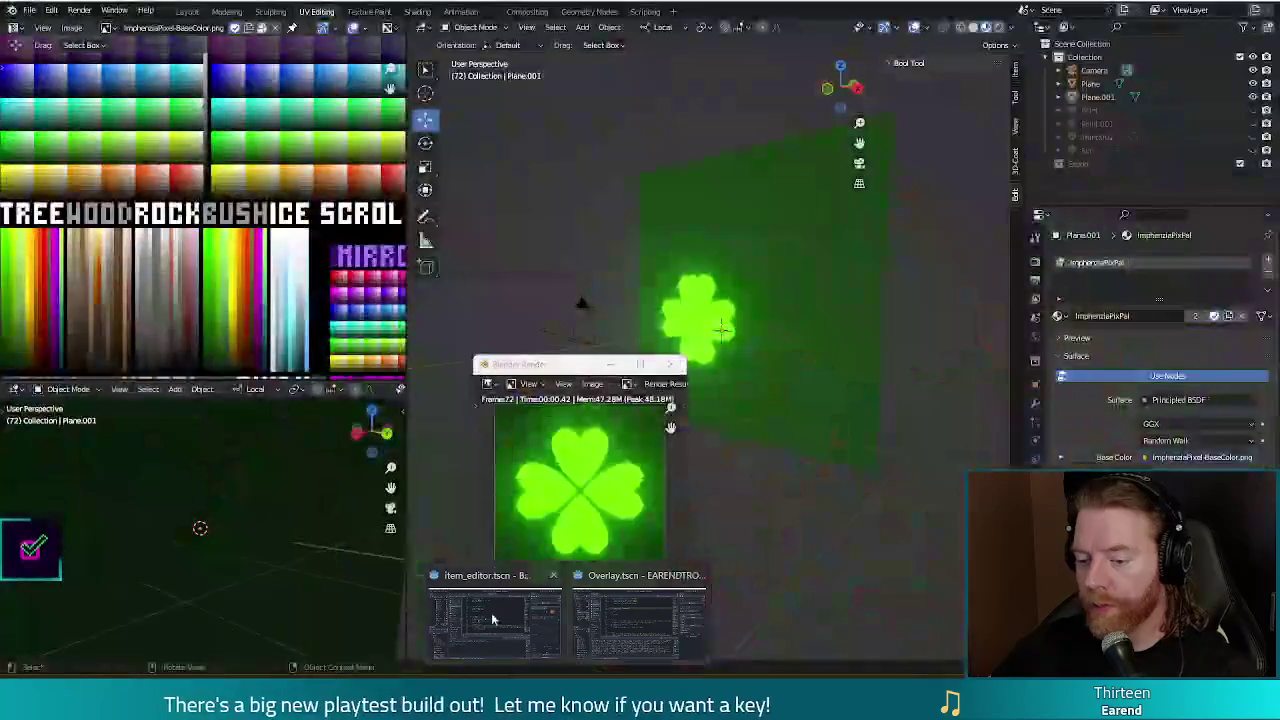
Switch back to the Godot editor showing the item_editor scene.
{"action": "left_click", "coordinate": [491, 612]}
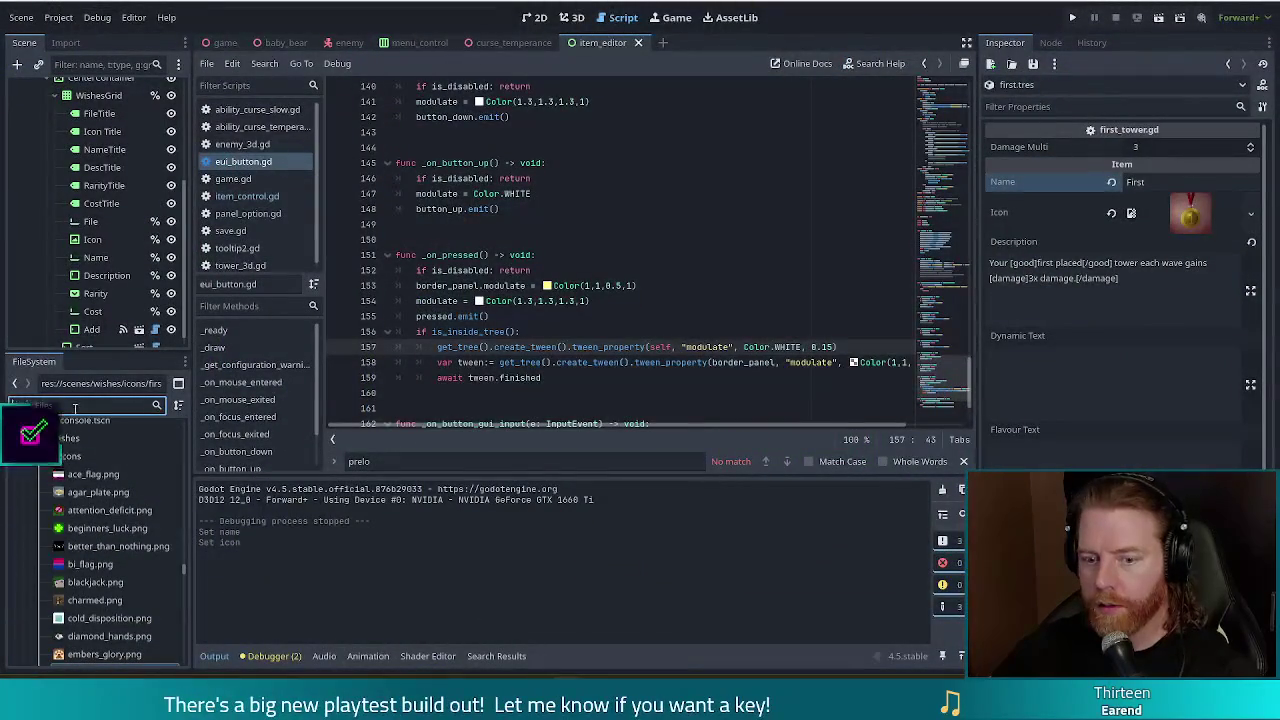
Open beginners_luck.tres and drag beginners_luck.png onto its Inspector Icon field.
{"action": "type", "text": "beginner"}
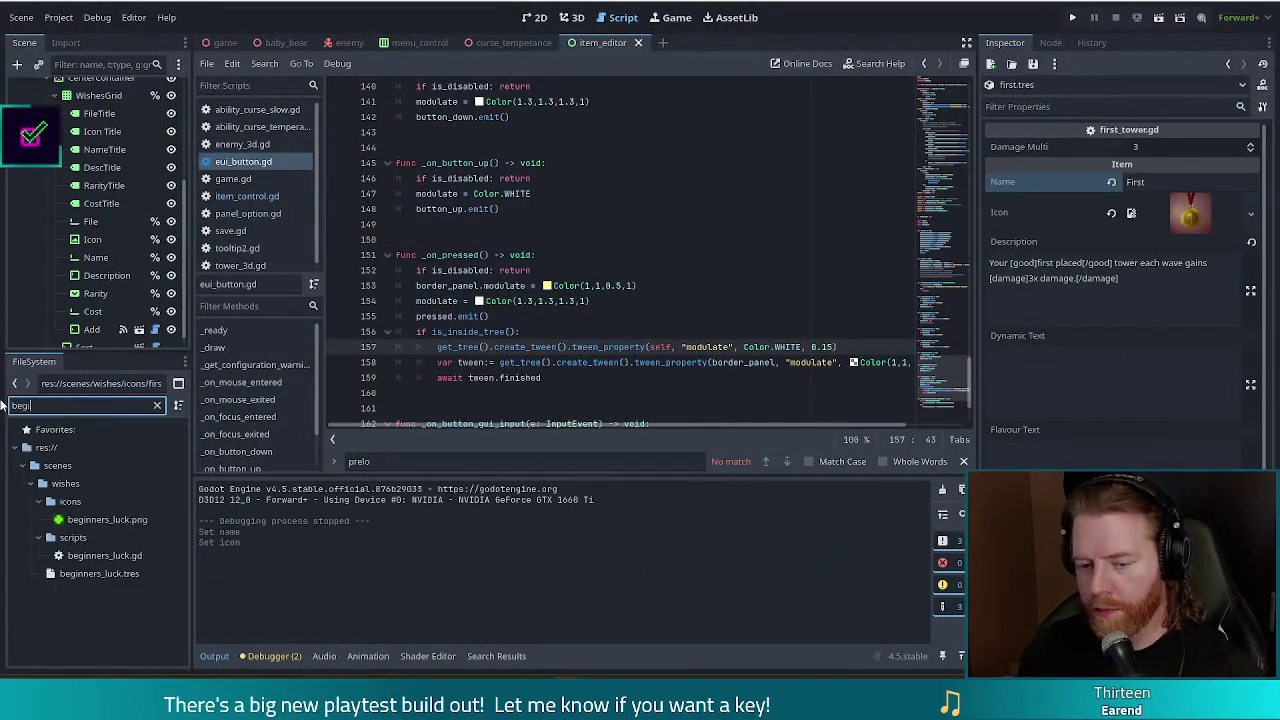
{"action": "double_click", "coordinate": [99, 573]}
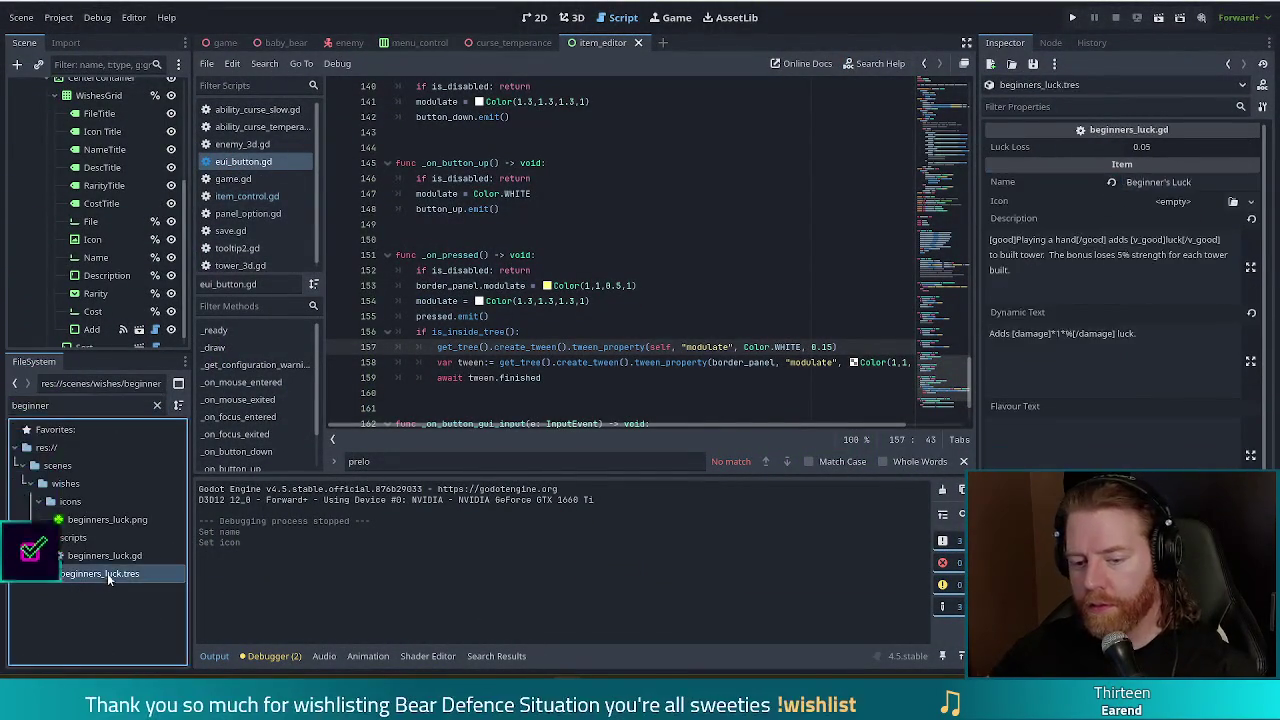
{"action": "left_click", "coordinate": [115, 520]}
{"action": "left_click_drag", "start_coordinate": [115, 520], "coordinate": [1178, 208]}
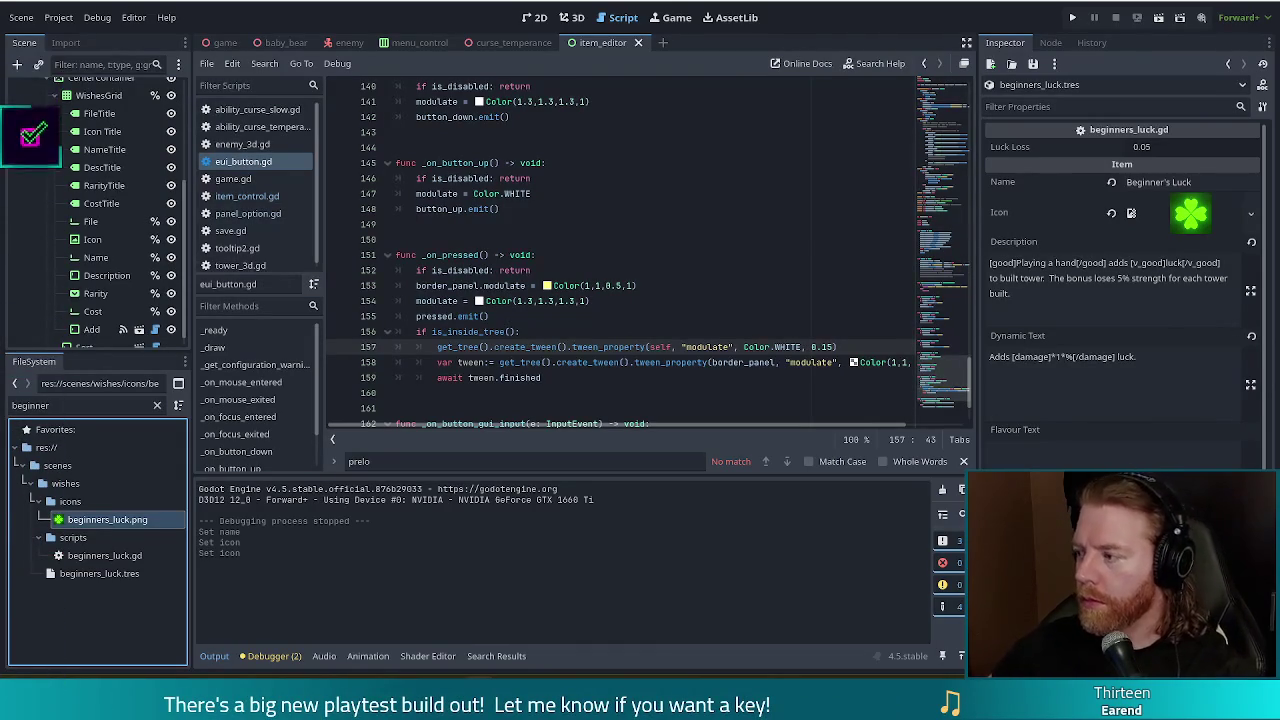
{"action": "left_click", "coordinate": [695, 300]}
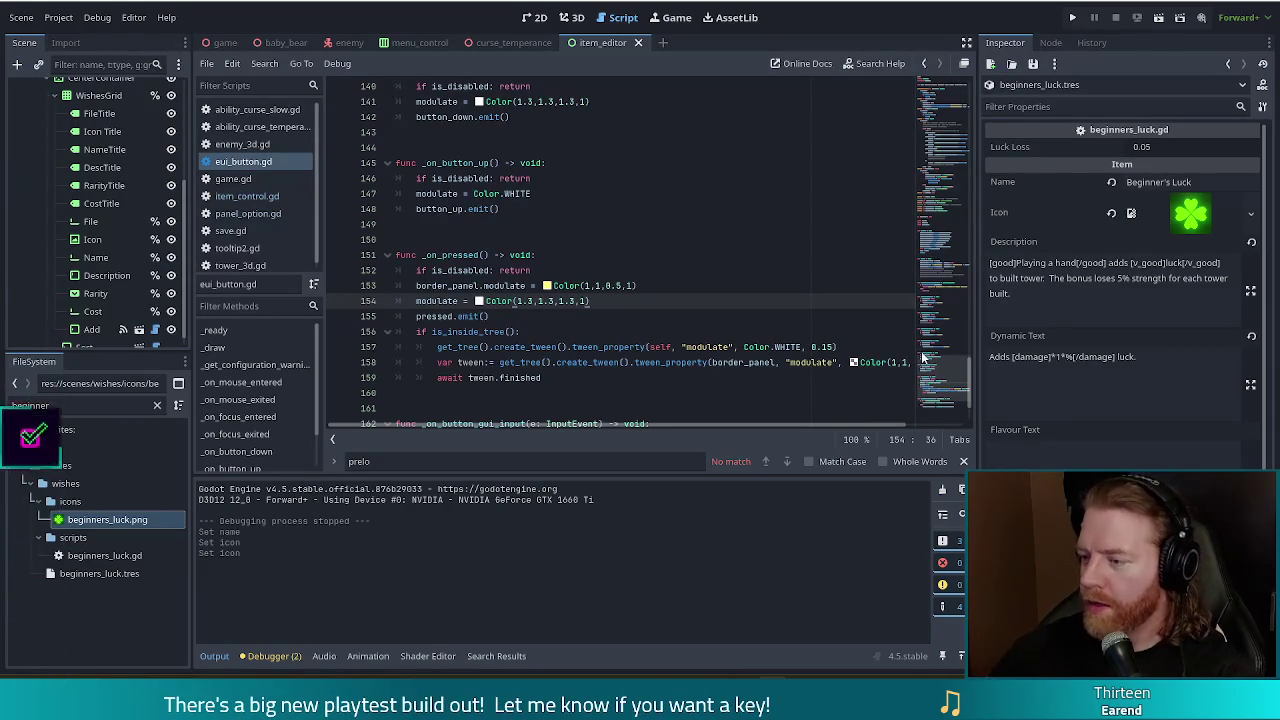
Run the Bear Defence Situation project to test the new wish.
{"action": "left_click", "coordinate": [1073, 18]}
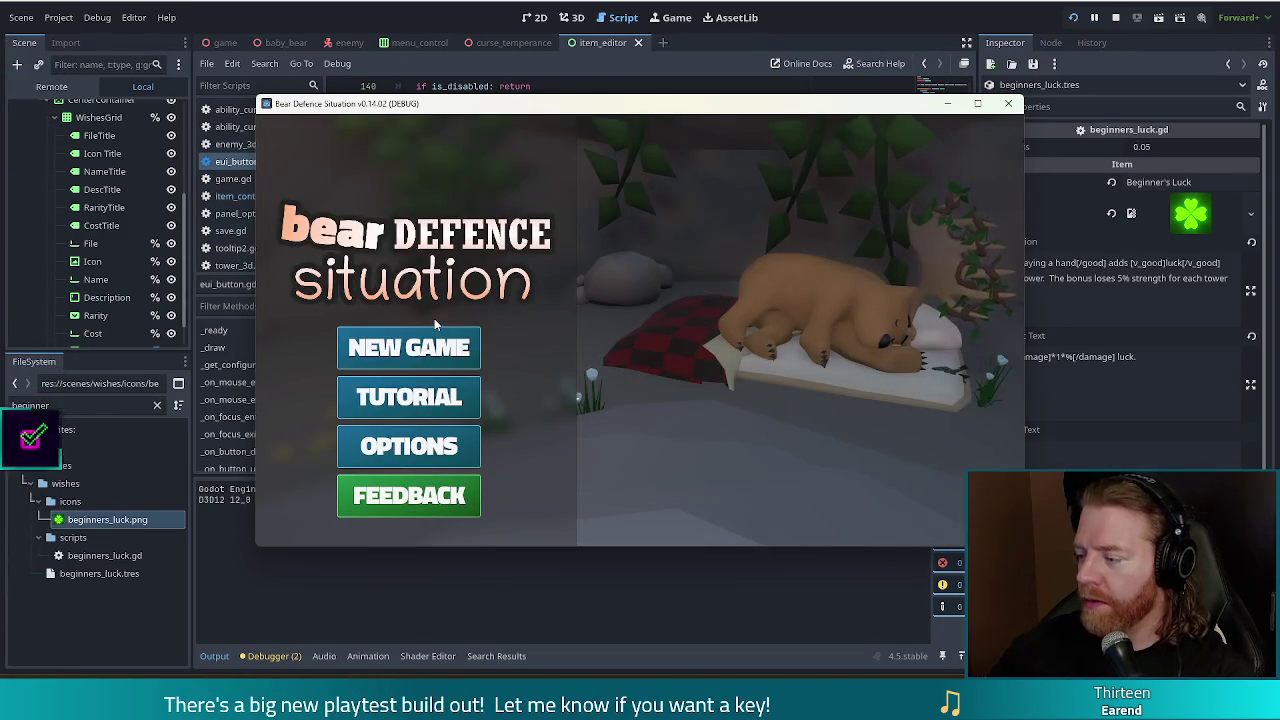
Start a new game and play Two Pair (jacks and sixes) to build a Ballista tower.
{"action": "left_click", "coordinate": [405, 347]}
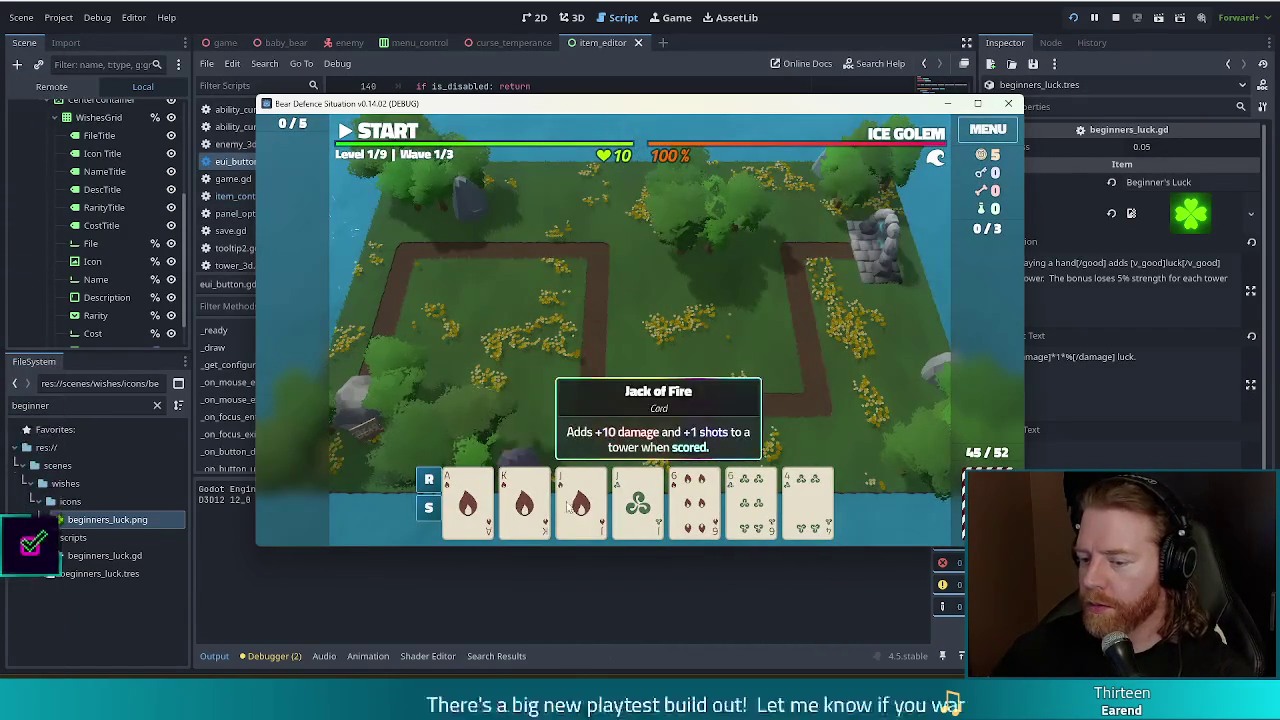
{"action": "left_click", "coordinate": [581, 500]}
{"action": "left_click", "coordinate": [638, 500]}
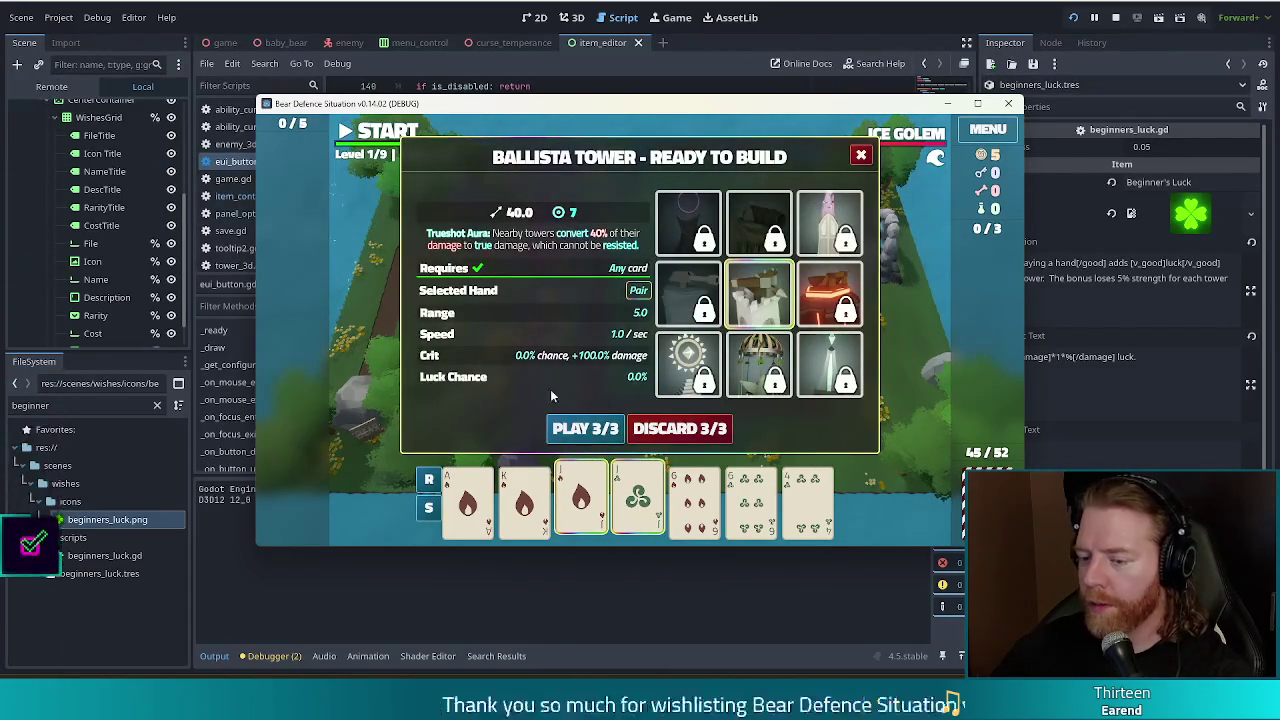
{"action": "left_click", "coordinate": [685, 502]}
{"action": "left_click", "coordinate": [750, 500]}
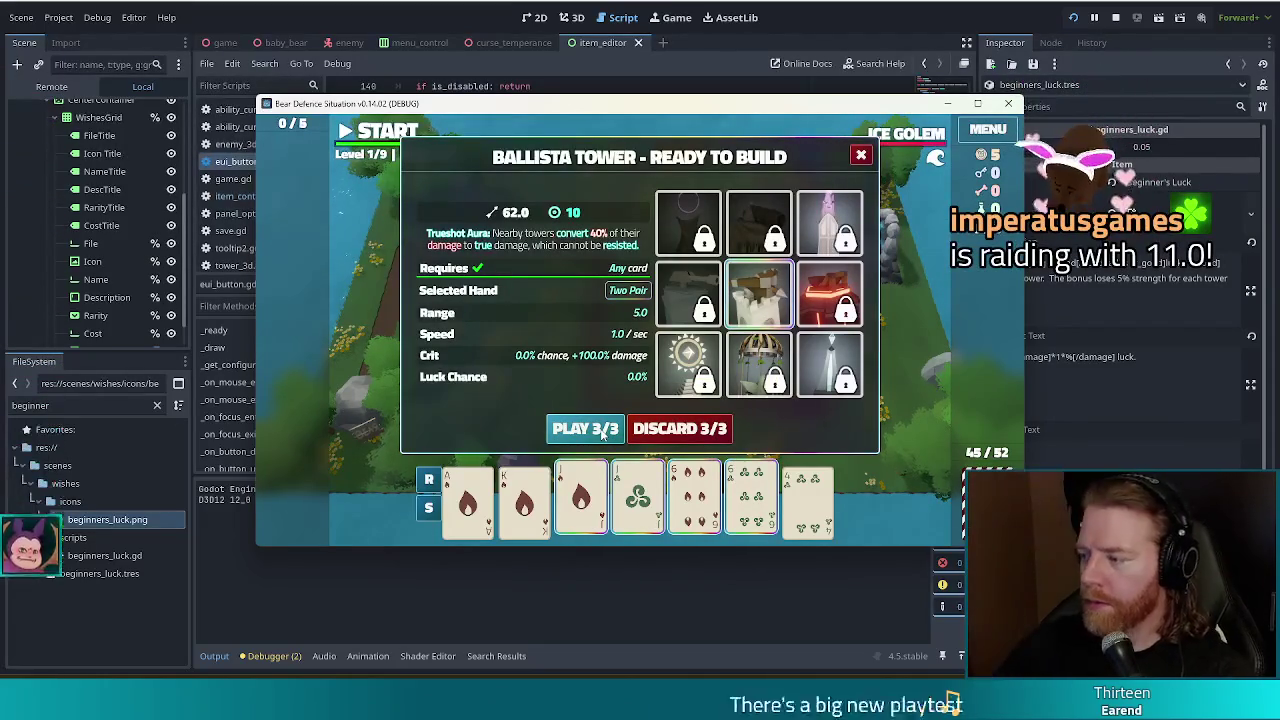
{"action": "left_click", "coordinate": [600, 430]}
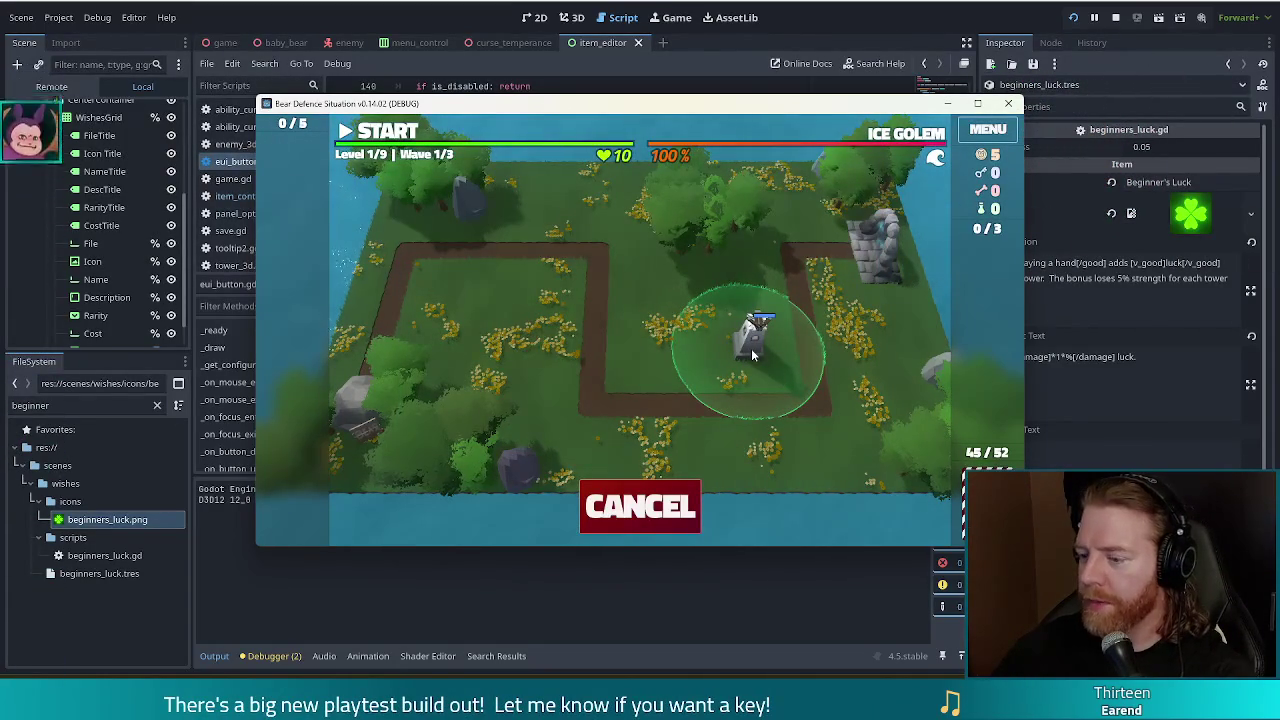
Place the Ballista tower on the map beside the right side of the path.
{"action": "left_click", "coordinate": [751, 348]}
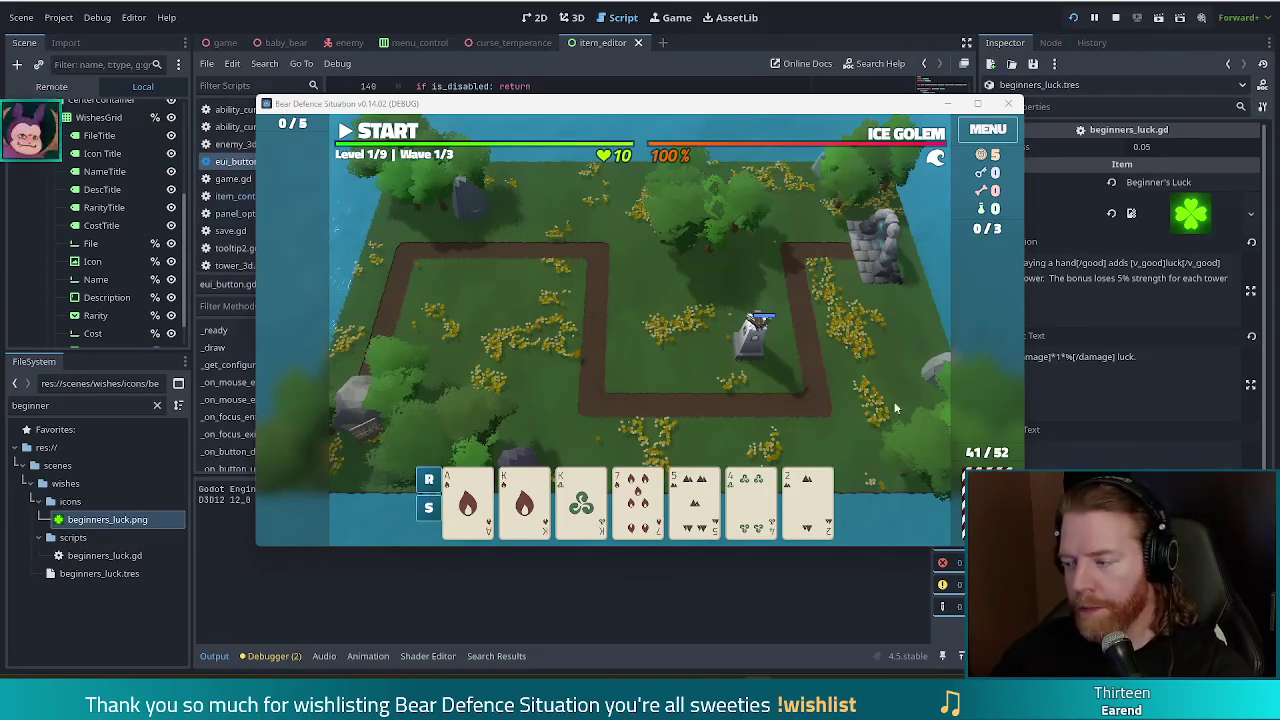
Pair the King of Fire with the King of Wind, close the build panel, and view the Ballista's stats.
{"action": "left_click", "coordinate": [524, 500]}
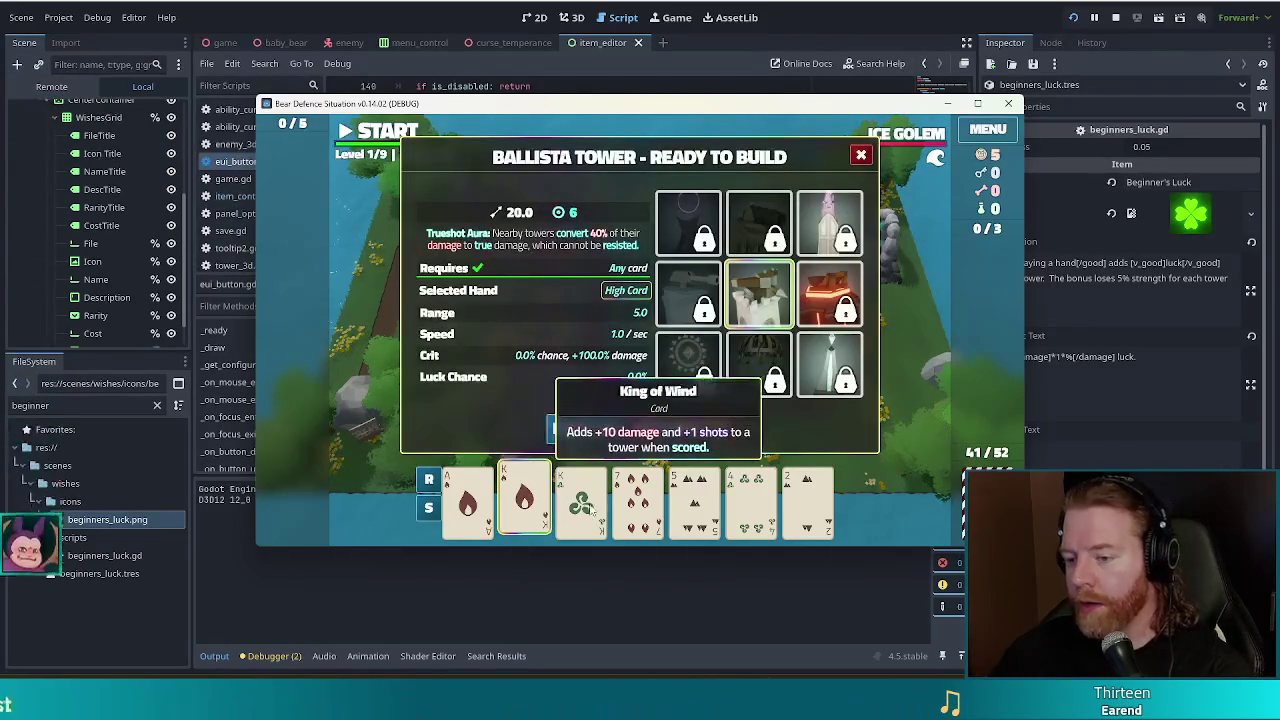
{"action": "left_click", "coordinate": [590, 510]}
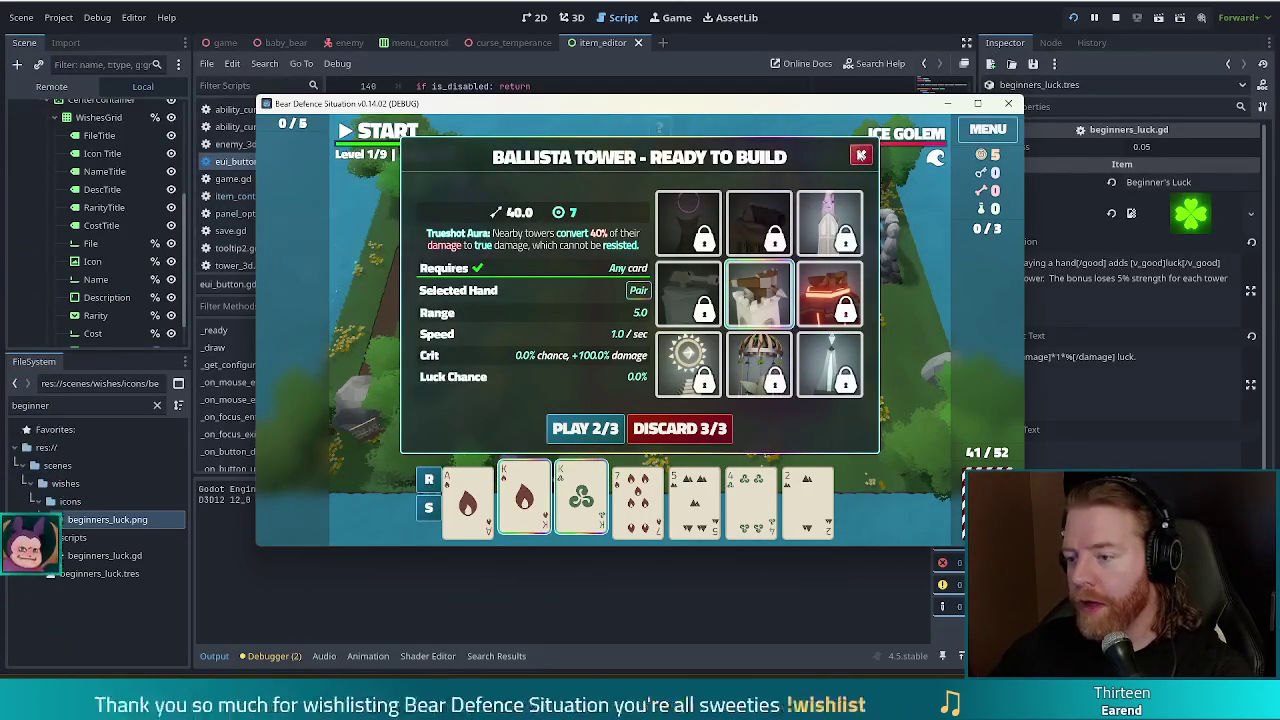
{"action": "left_click", "coordinate": [860, 155]}
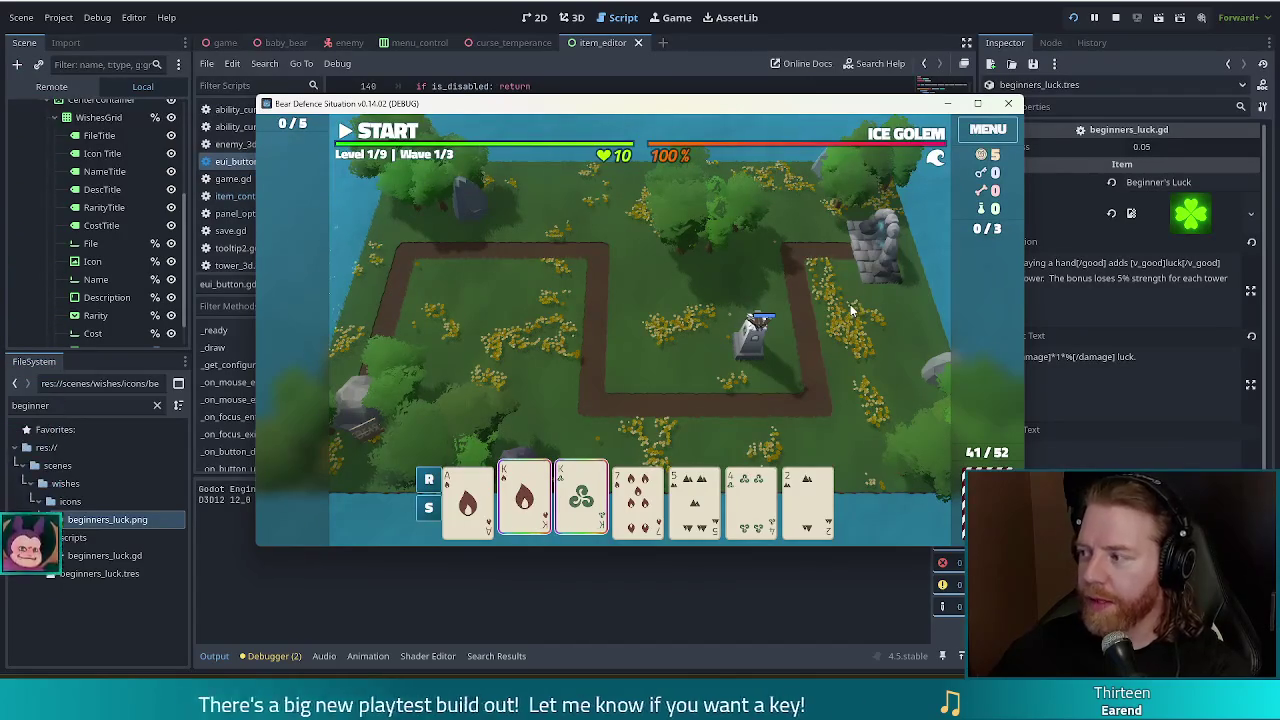
{"action": "left_click", "coordinate": [750, 354]}
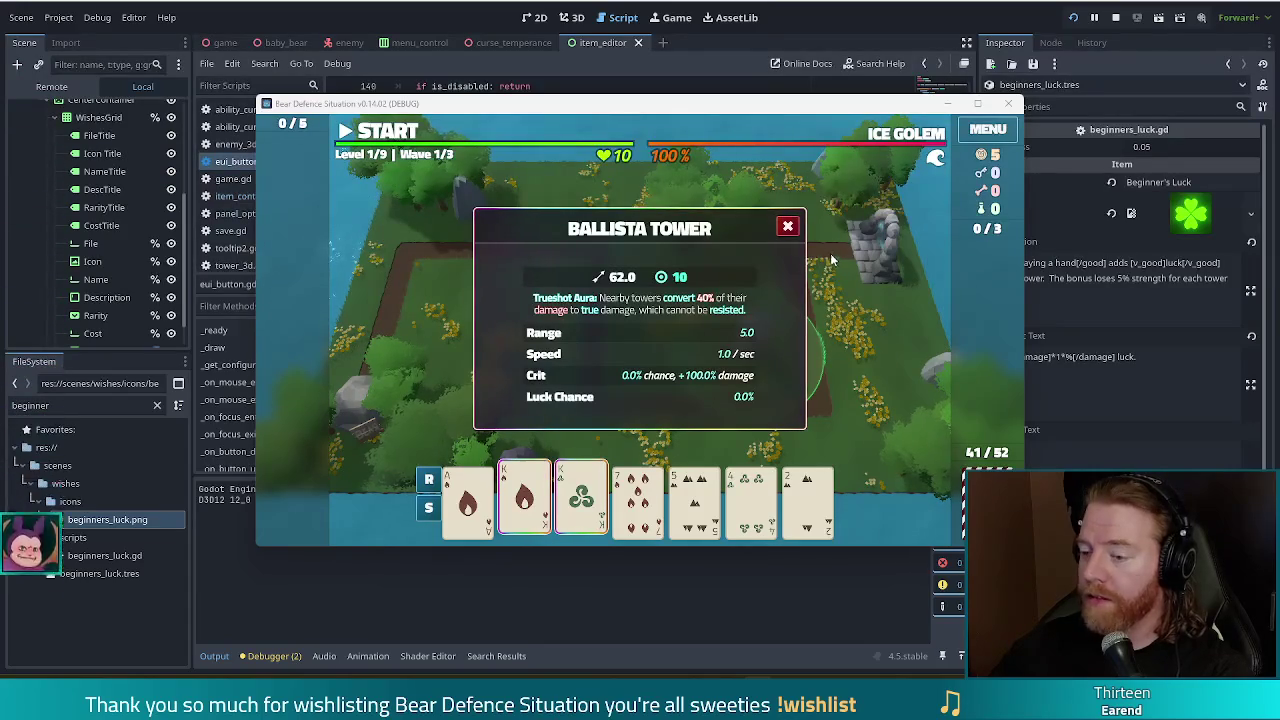
Dismiss the Ballista Tower info popup and open the game's Settings menu.
{"action": "left_click", "coordinate": [788, 226]}
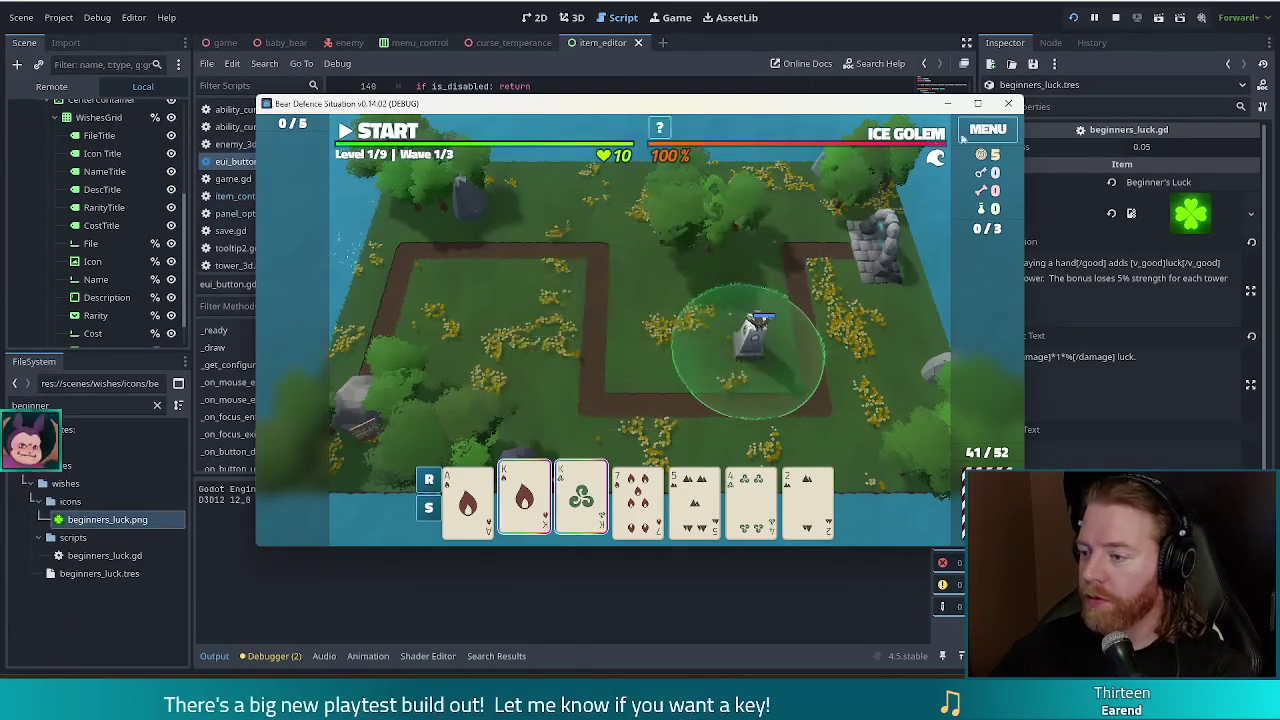
{"action": "left_click", "coordinate": [990, 132]}
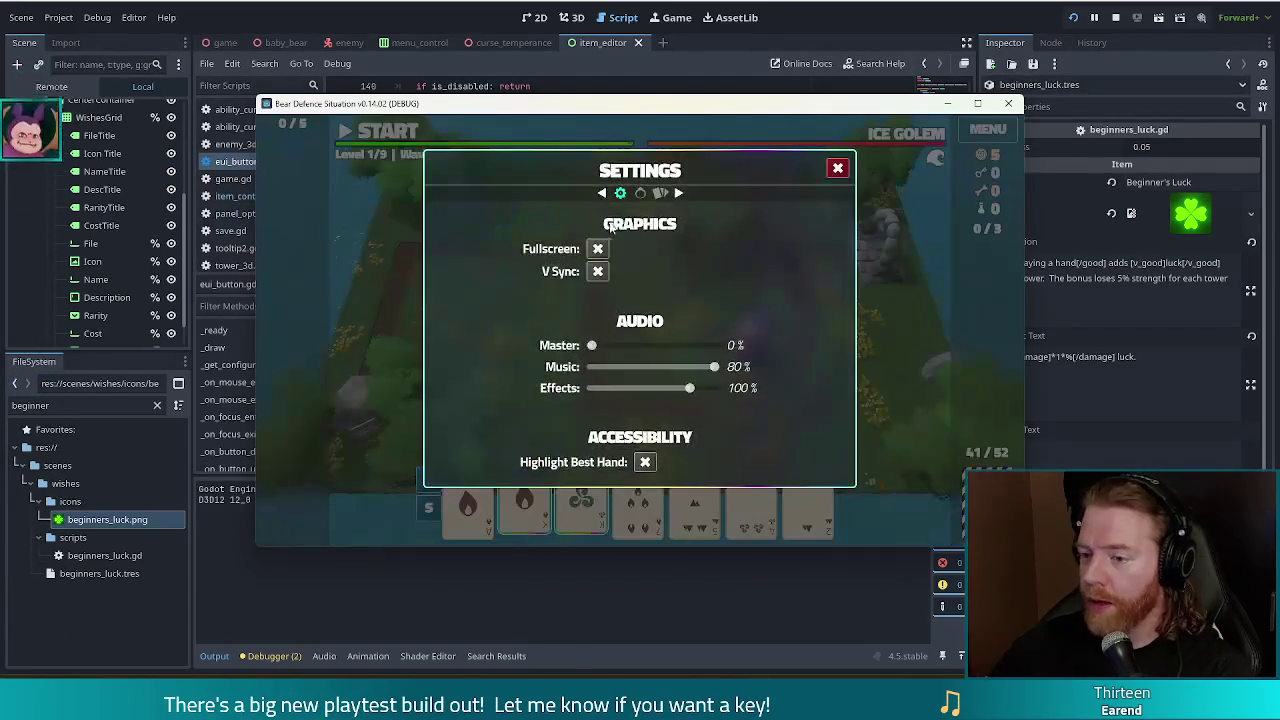
Read through the HANDS help page, then close the panel.
{"action": "left_click", "coordinate": [662, 195]}
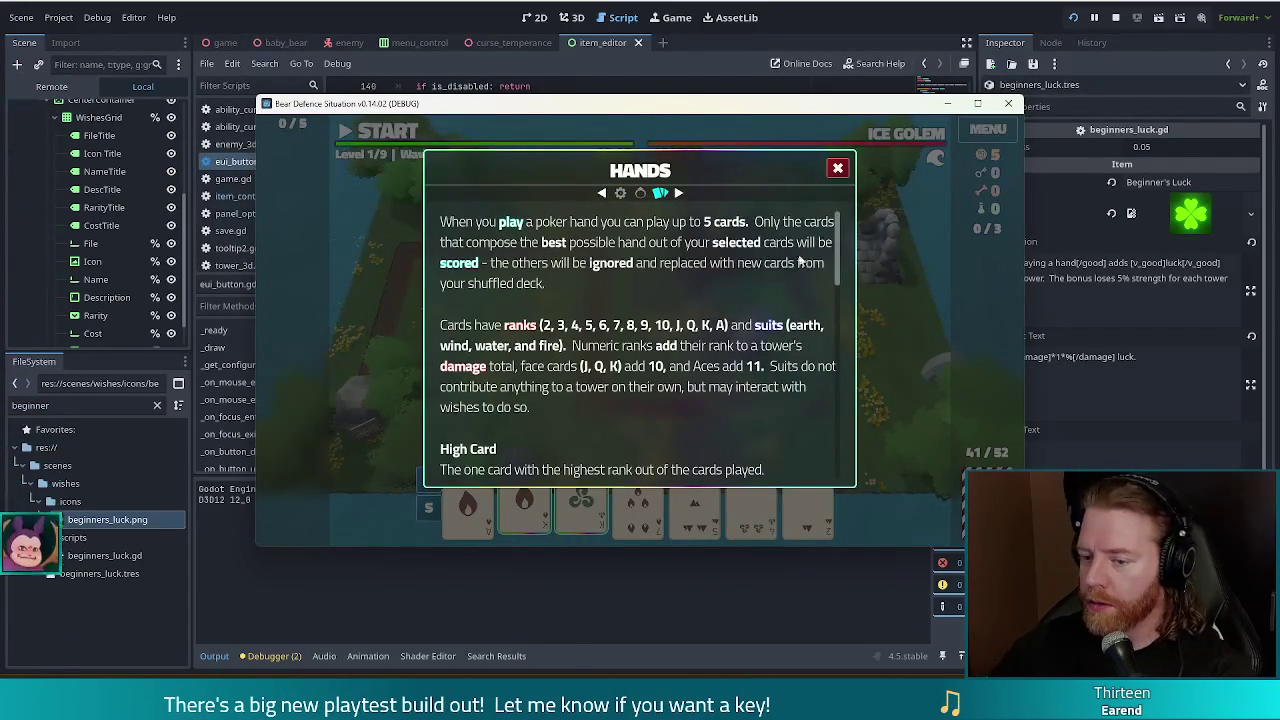
{"action": "left_click_drag", "start_coordinate": [837, 250], "coordinate": [836, 285]}
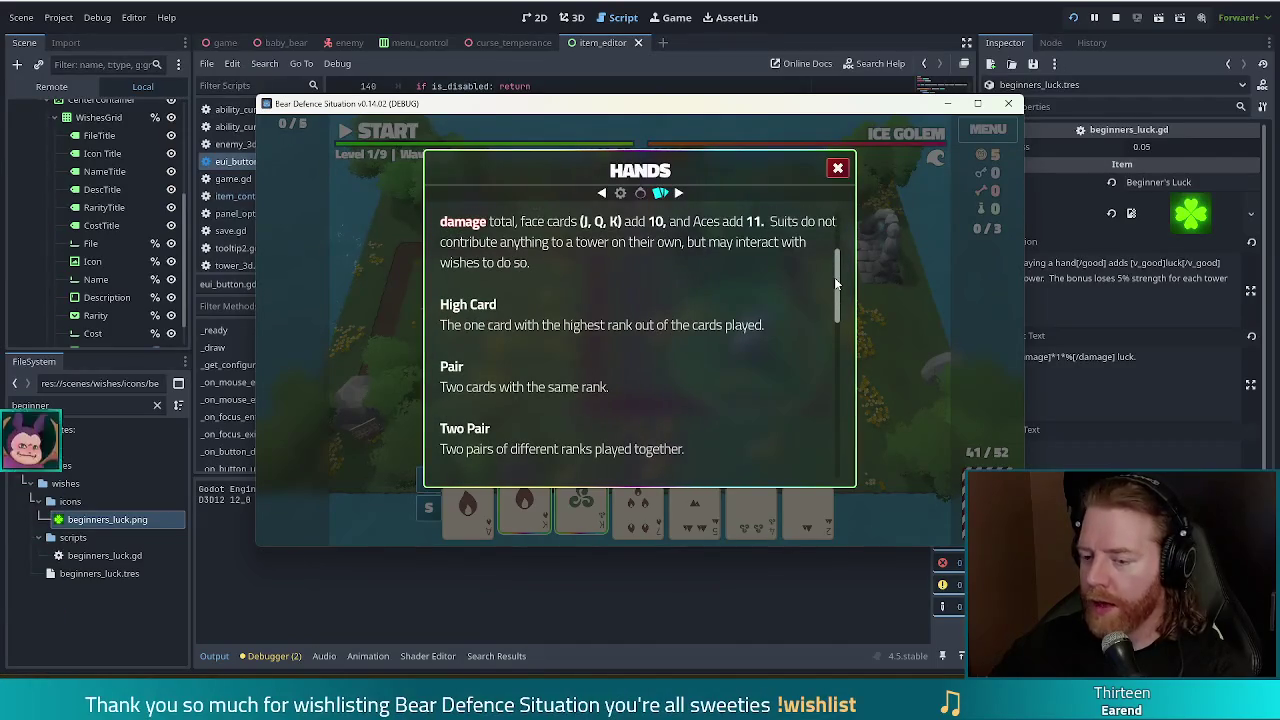
{"action": "left_click_drag", "start_coordinate": [836, 285], "coordinate": [818, 389]}
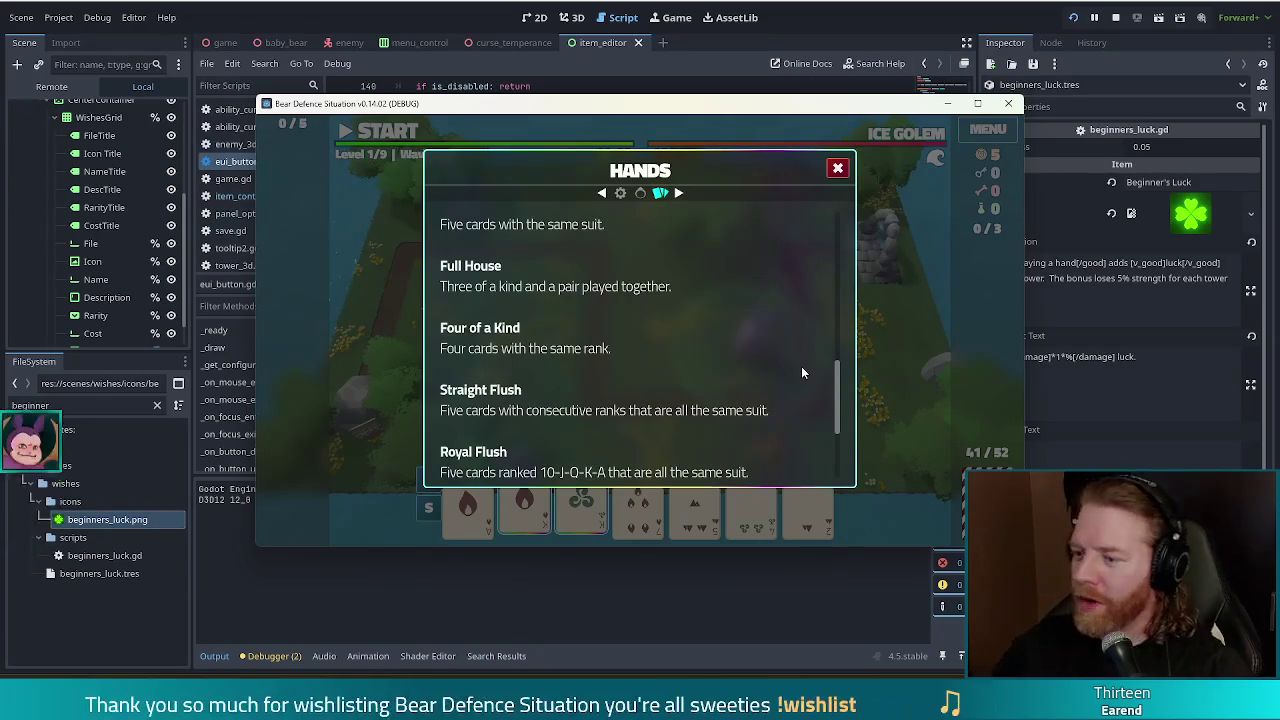
{"action": "left_click", "coordinate": [838, 168]}
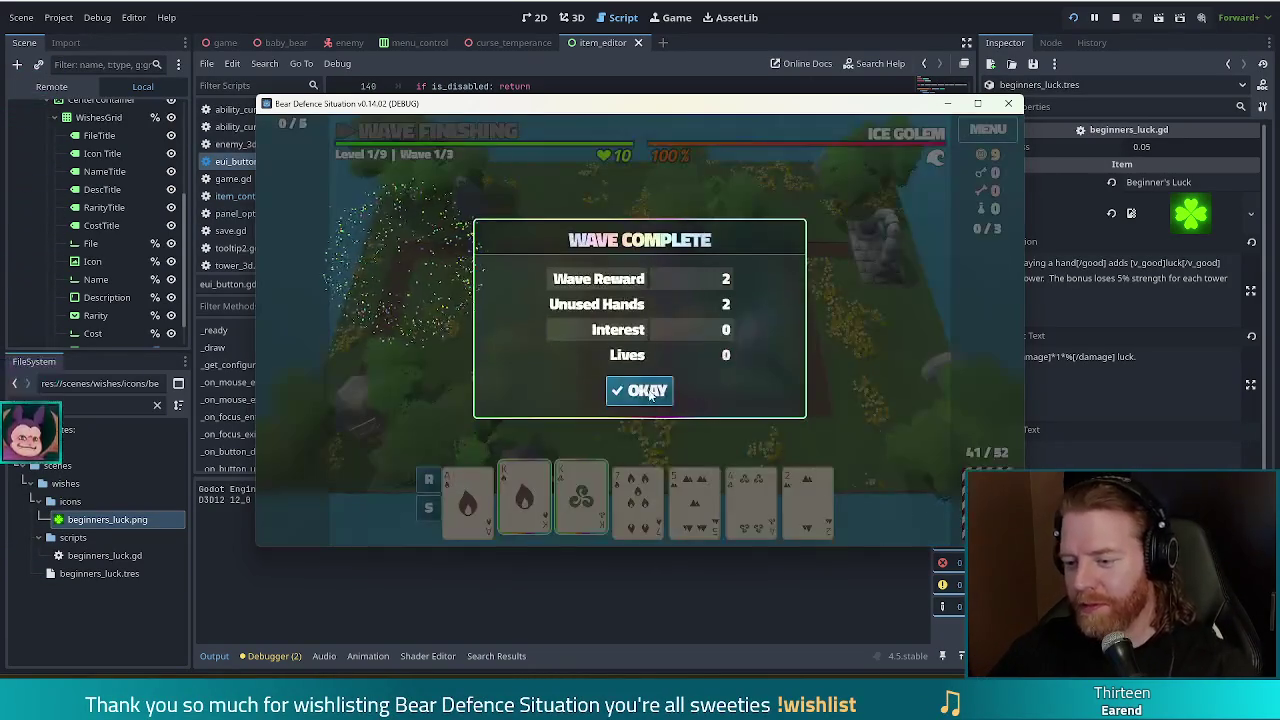
Clear the waves through wave 3 and choose the Shots upgrade for the Ballista.
{"action": "left_click", "coordinate": [636, 389]}
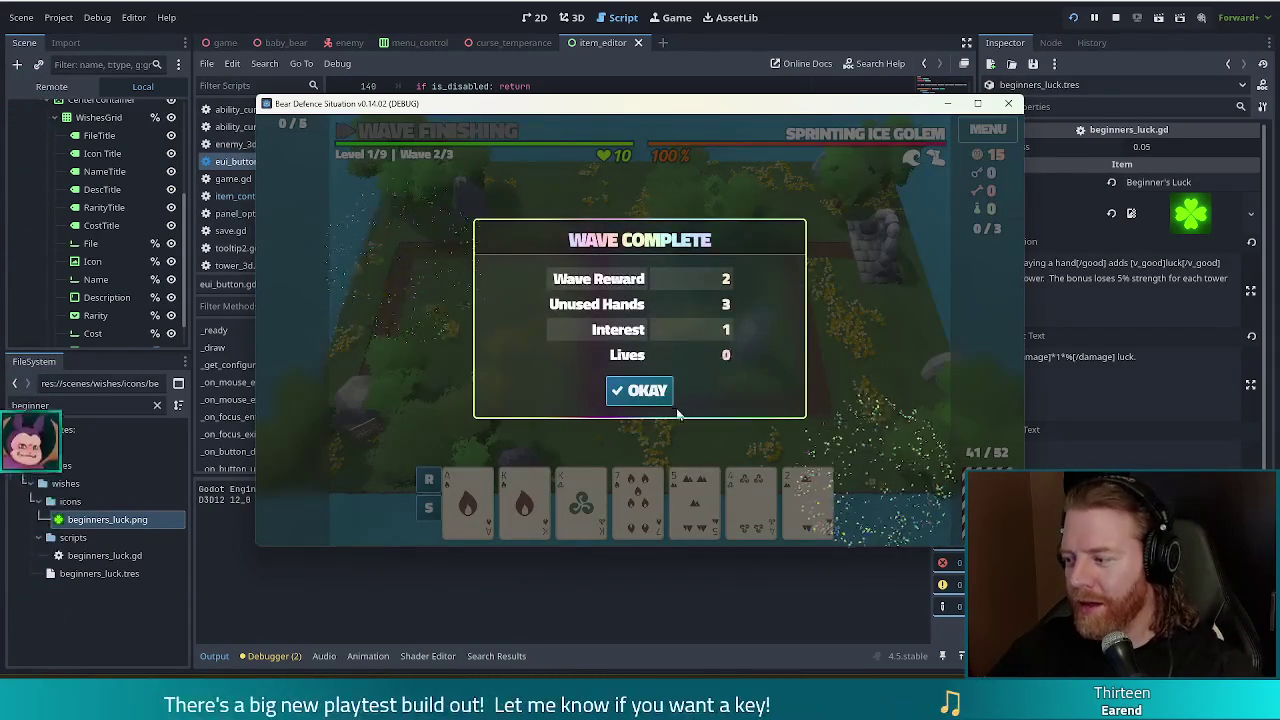
{"action": "left_click", "coordinate": [640, 390]}
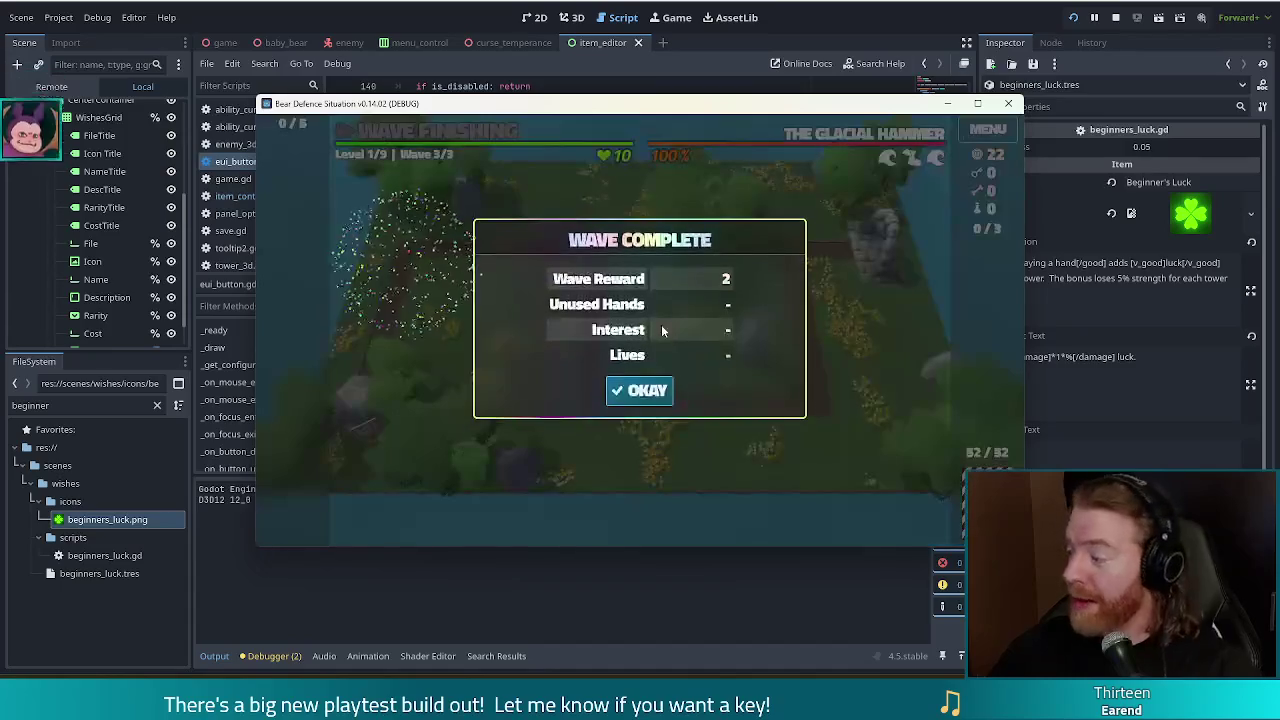
{"action": "left_click", "coordinate": [650, 393]}
{"action": "left_click", "coordinate": [560, 306]}
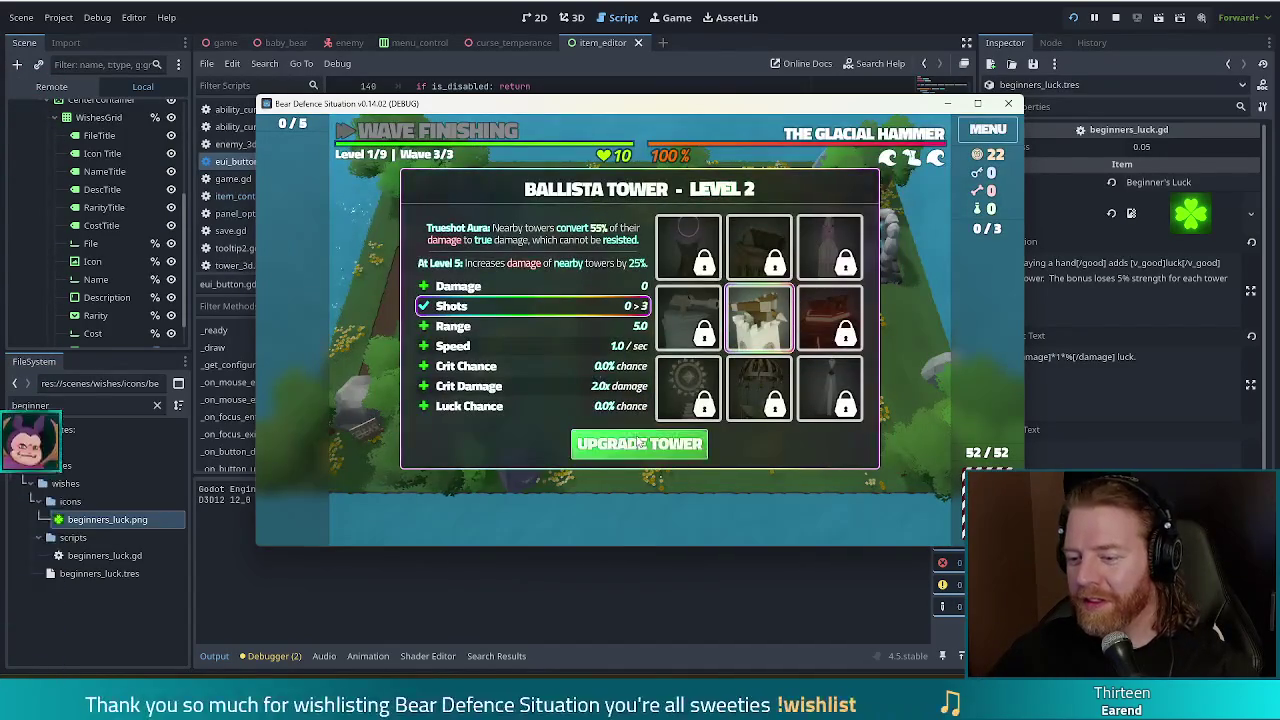
Confirm the Ballista upgrade, advance to level 2, and close the Shop after browsing it.
{"action": "left_click", "coordinate": [640, 443]}
{"action": "left_click", "coordinate": [601, 271]}
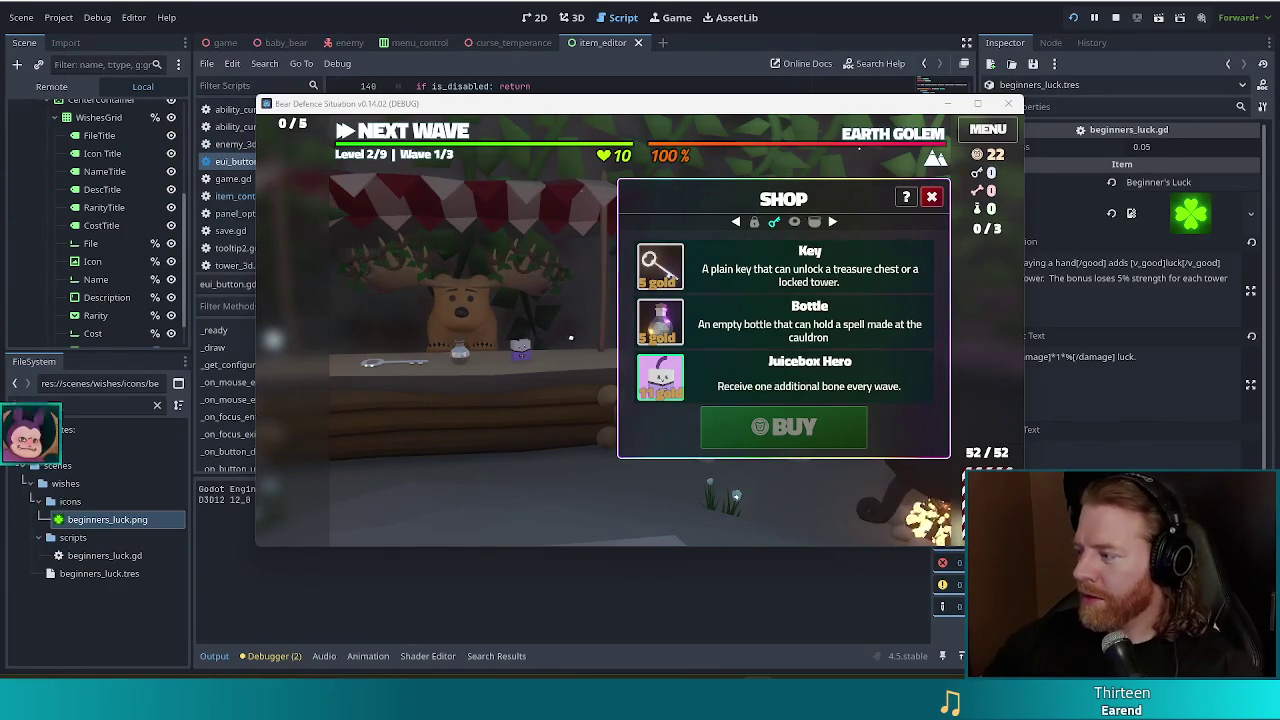
{"action": "left_click", "coordinate": [931, 199]}
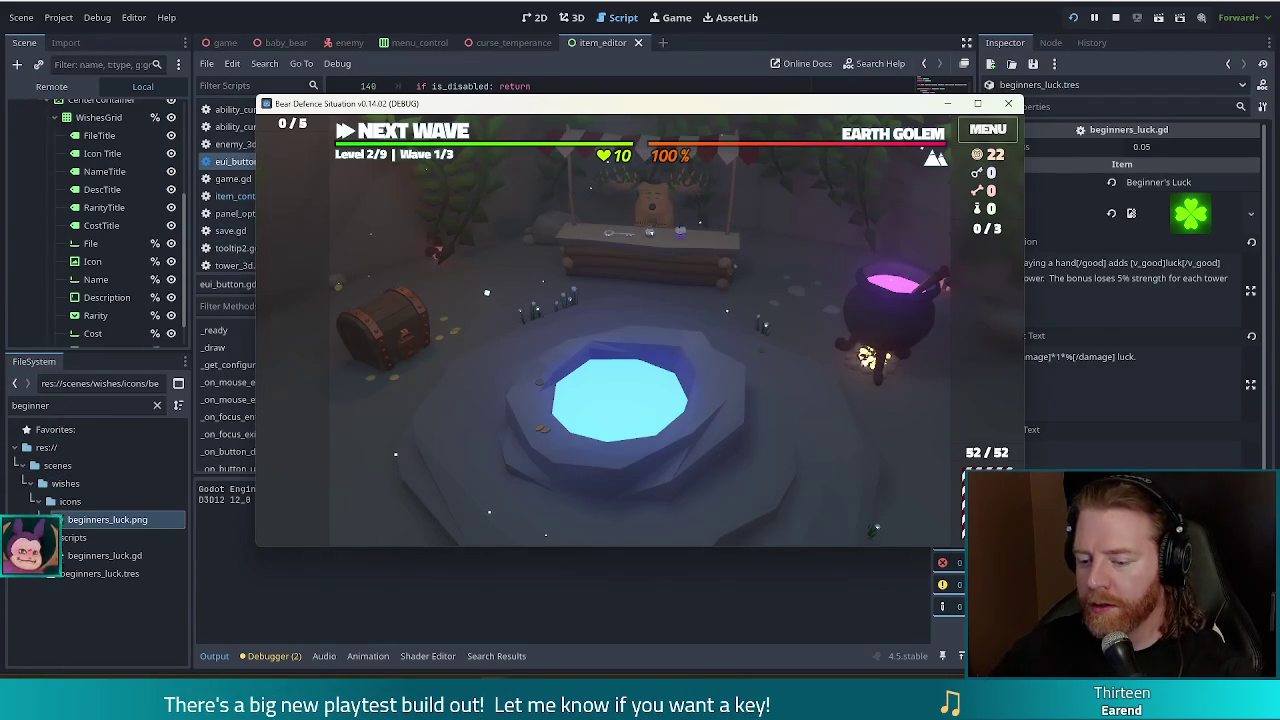
Bring Blender's render window with the green clover image up over the game.
{"action": "left_click", "coordinate": [566, 620]}
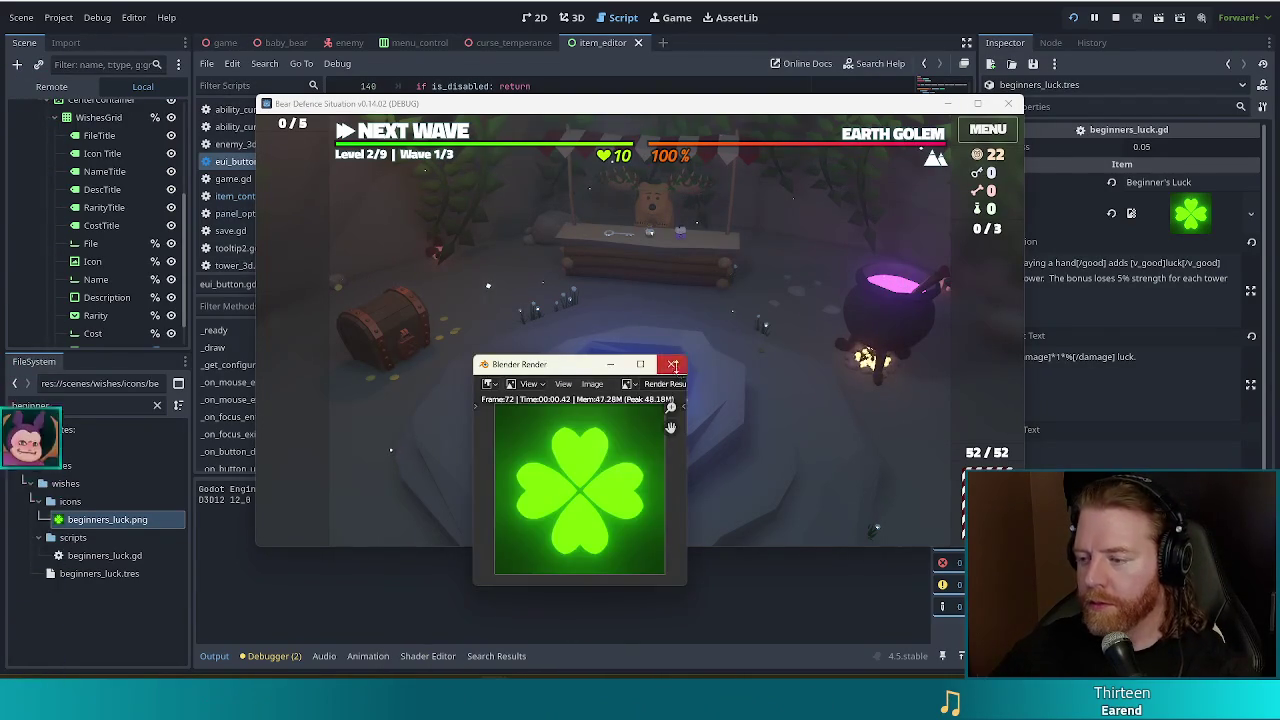
Close the clover render window and slightly enlarge the running game window.
{"action": "left_click", "coordinate": [677, 370]}
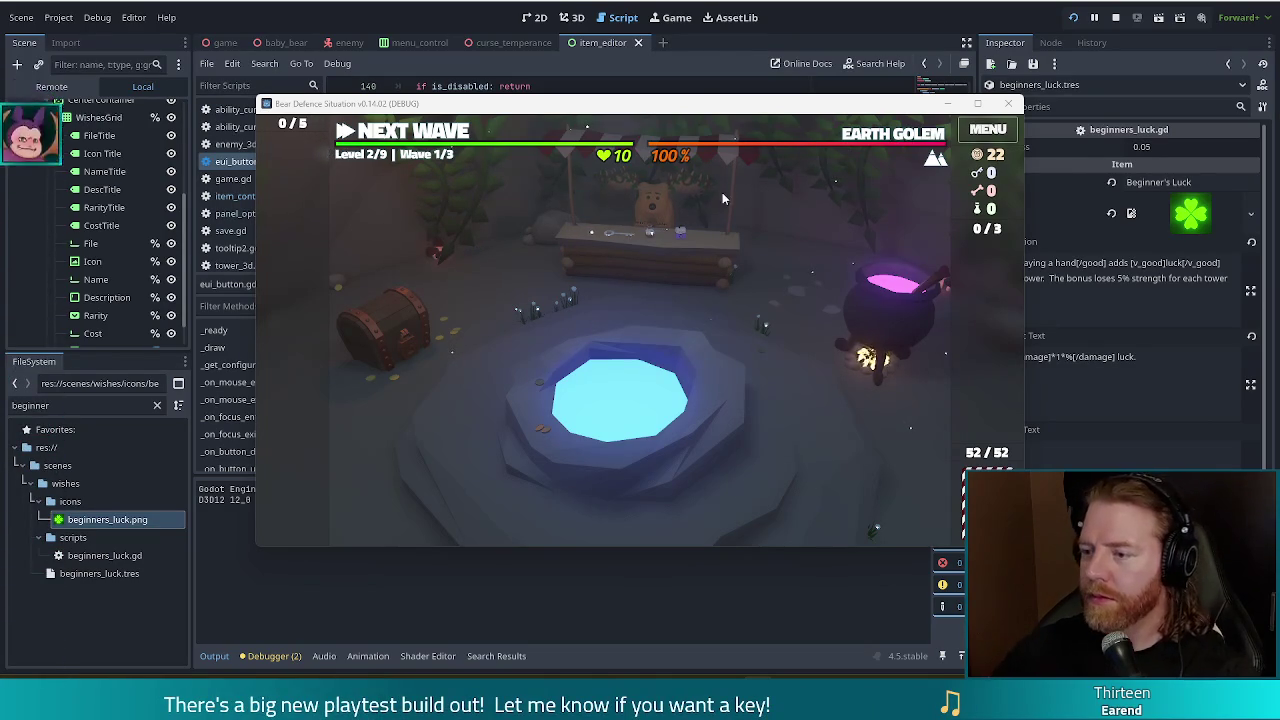
{"action": "left_click_drag", "start_coordinate": [695, 98], "coordinate": [640, 82]}
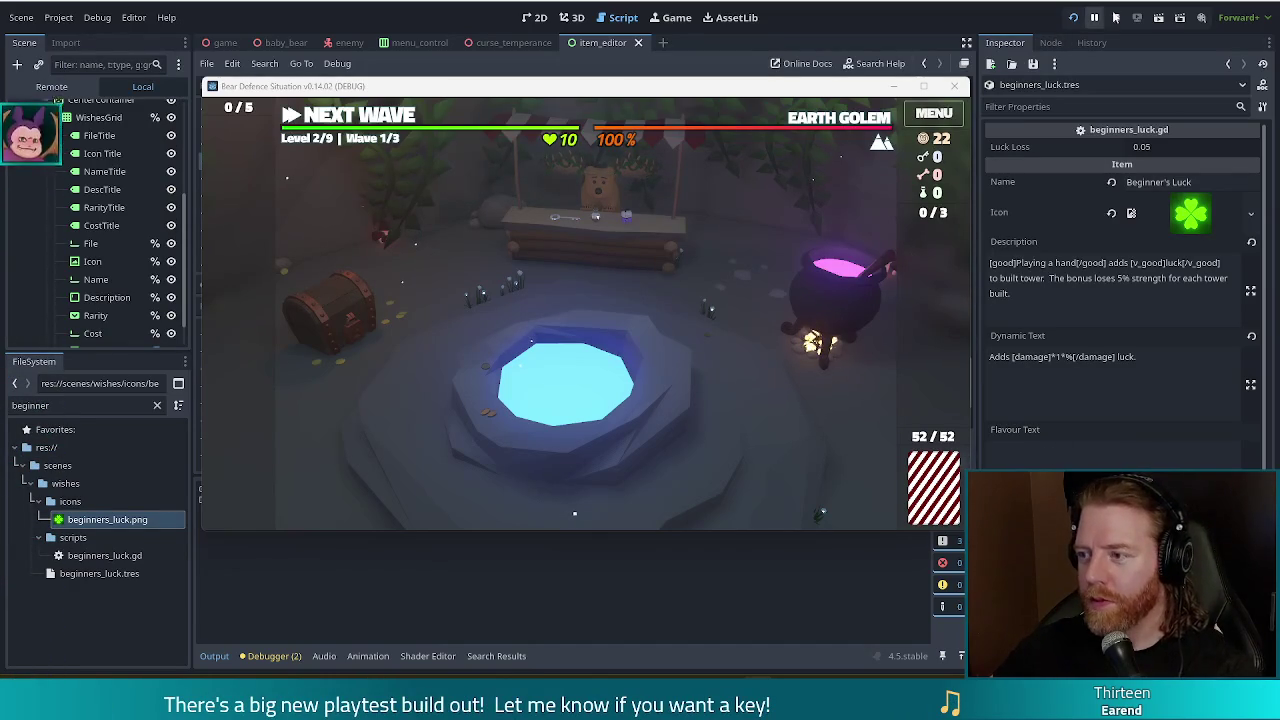
Stop the running game, launch a second Blender session, and bring the clover scene window forward.
{"action": "left_click", "coordinate": [1115, 18]}
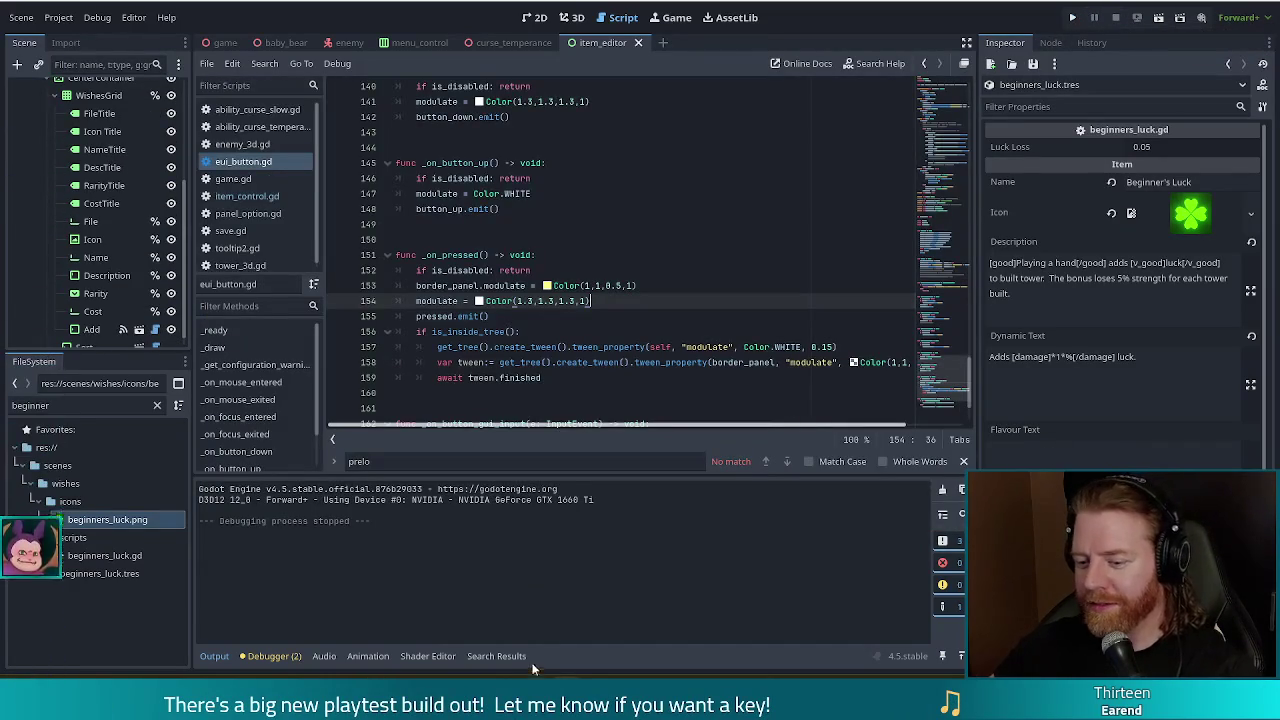
{"action": "right_click", "coordinate": [508, 705]}
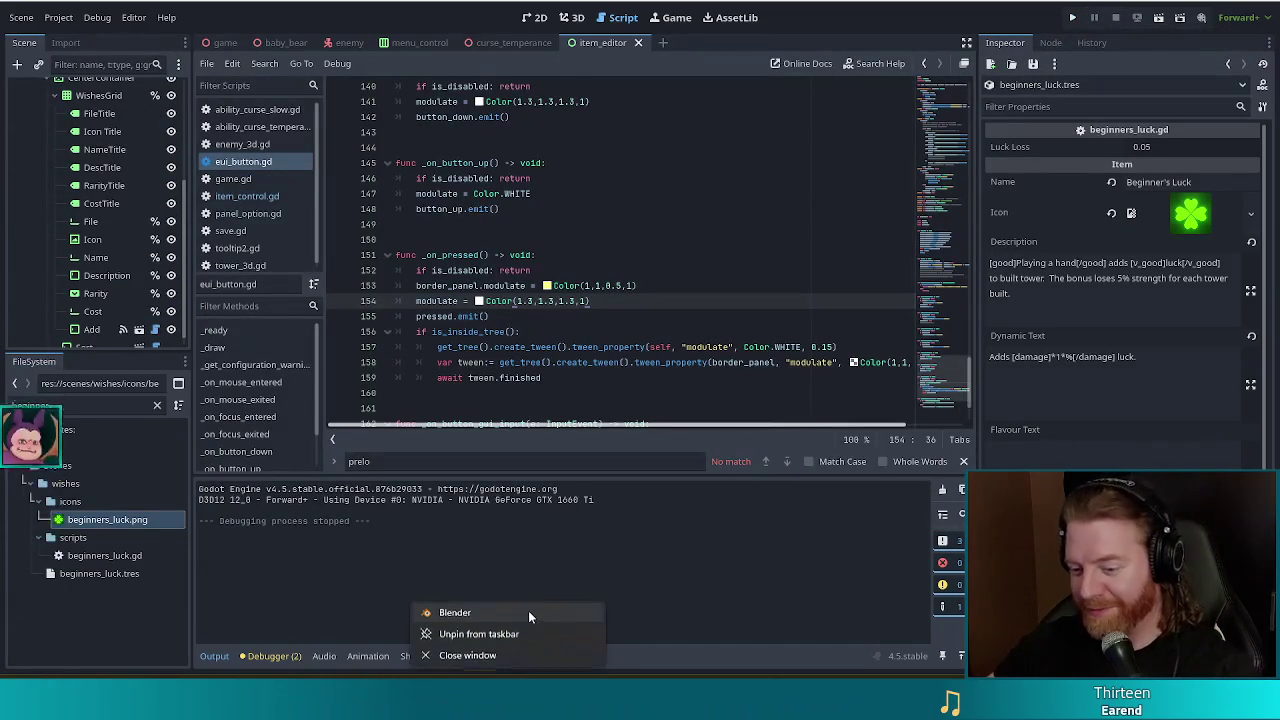
{"action": "left_click", "coordinate": [528, 610]}
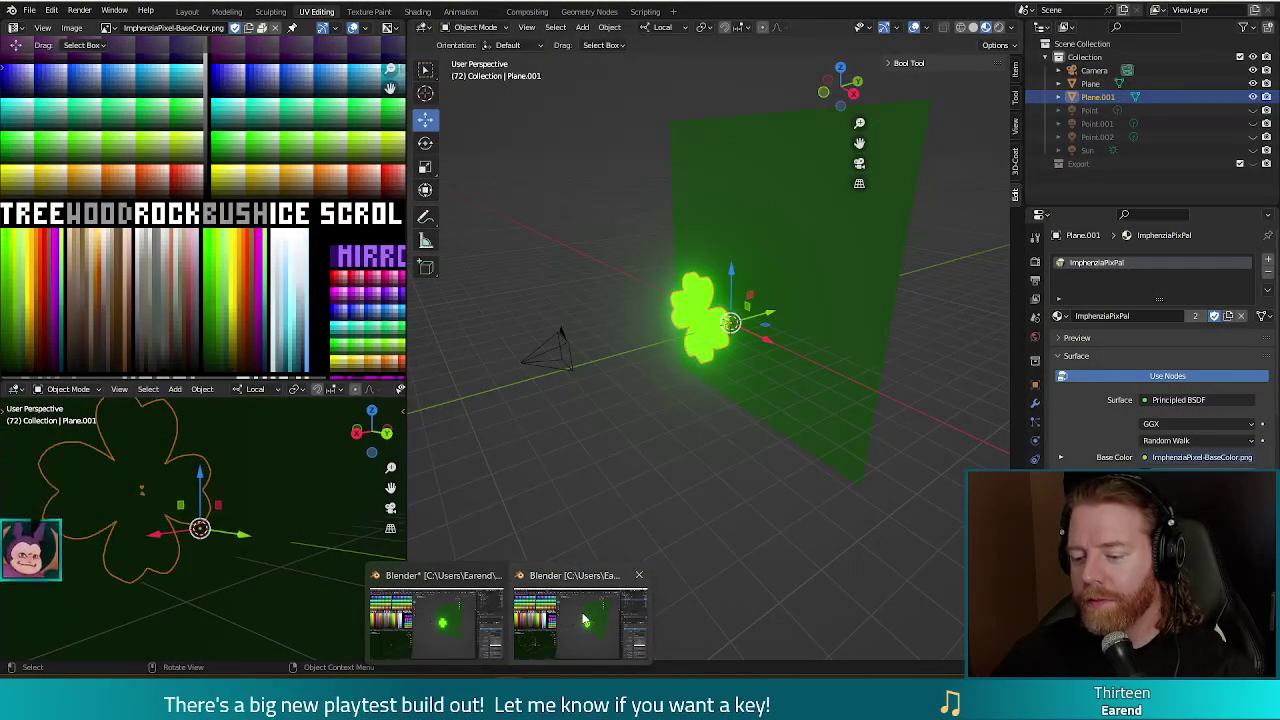
{"action": "left_click", "coordinate": [585, 620]}
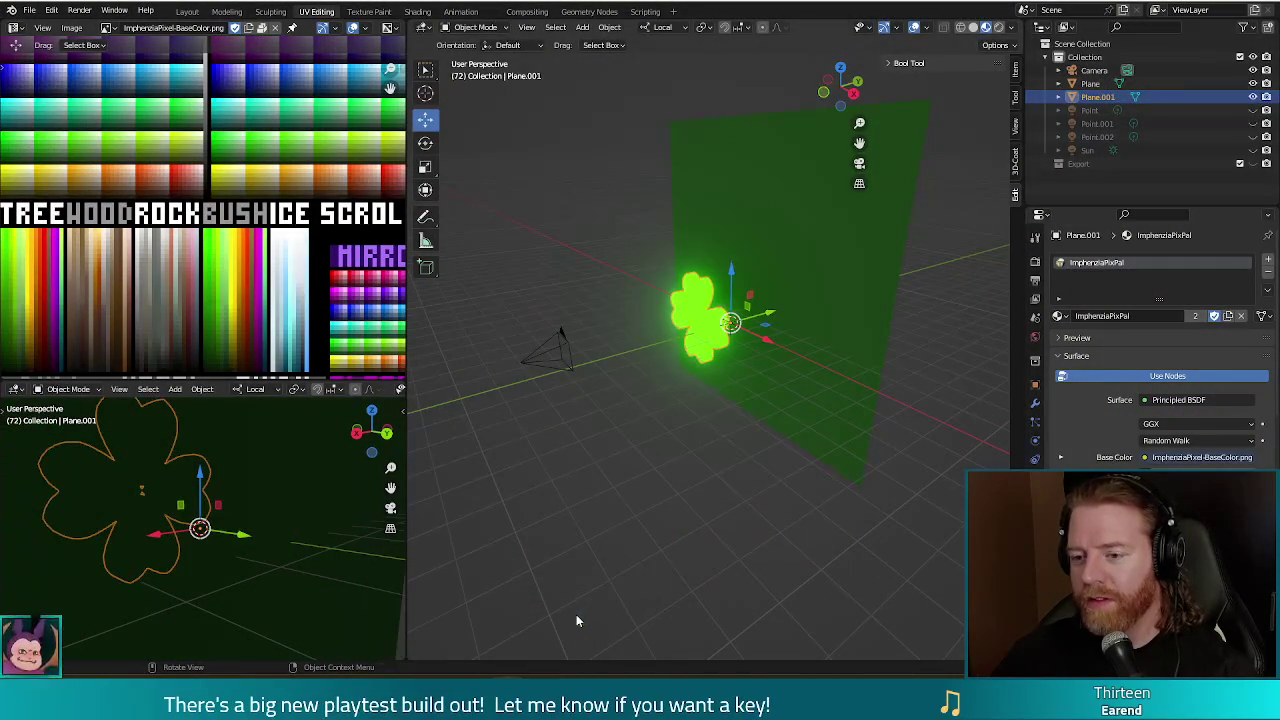
Open jackpot.blend, orbit around its pot of gold coins, then return to the clover window.
{"action": "left_click", "coordinate": [31, 12]}
{"action": "left_click", "coordinate": [45, 40]}
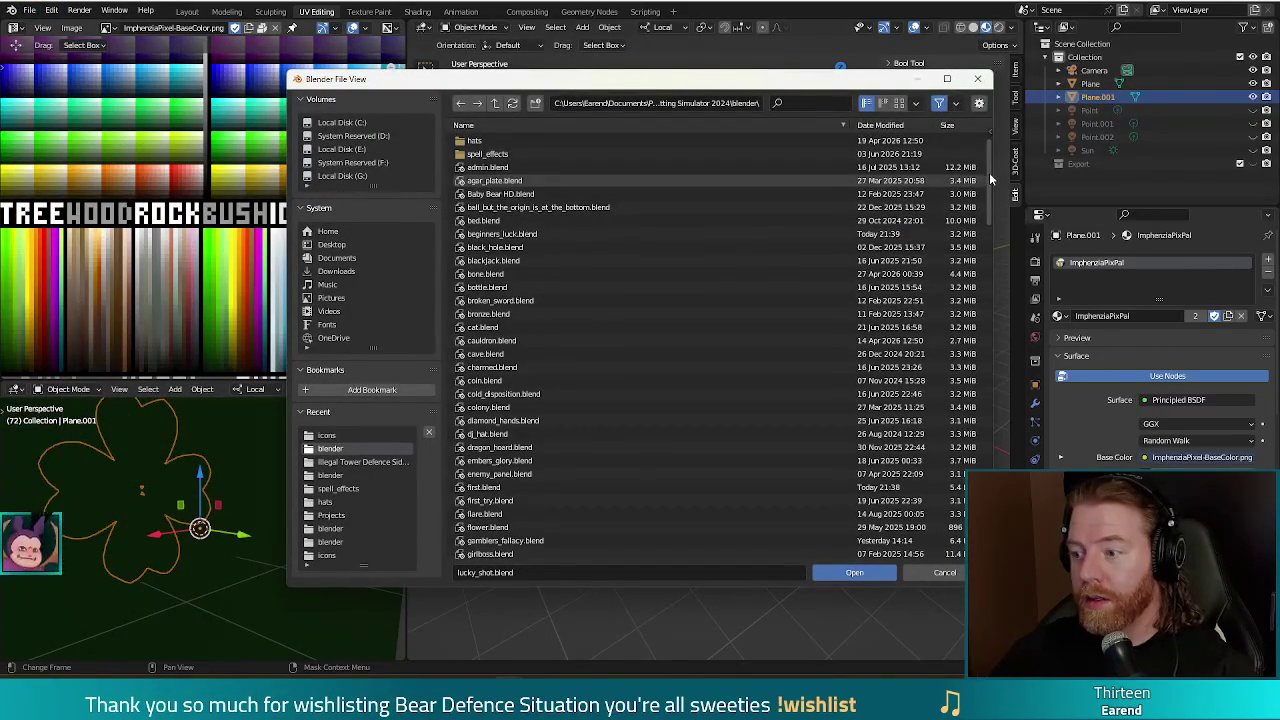
{"action": "left_click_drag", "start_coordinate": [989, 172], "coordinate": [986, 298]}
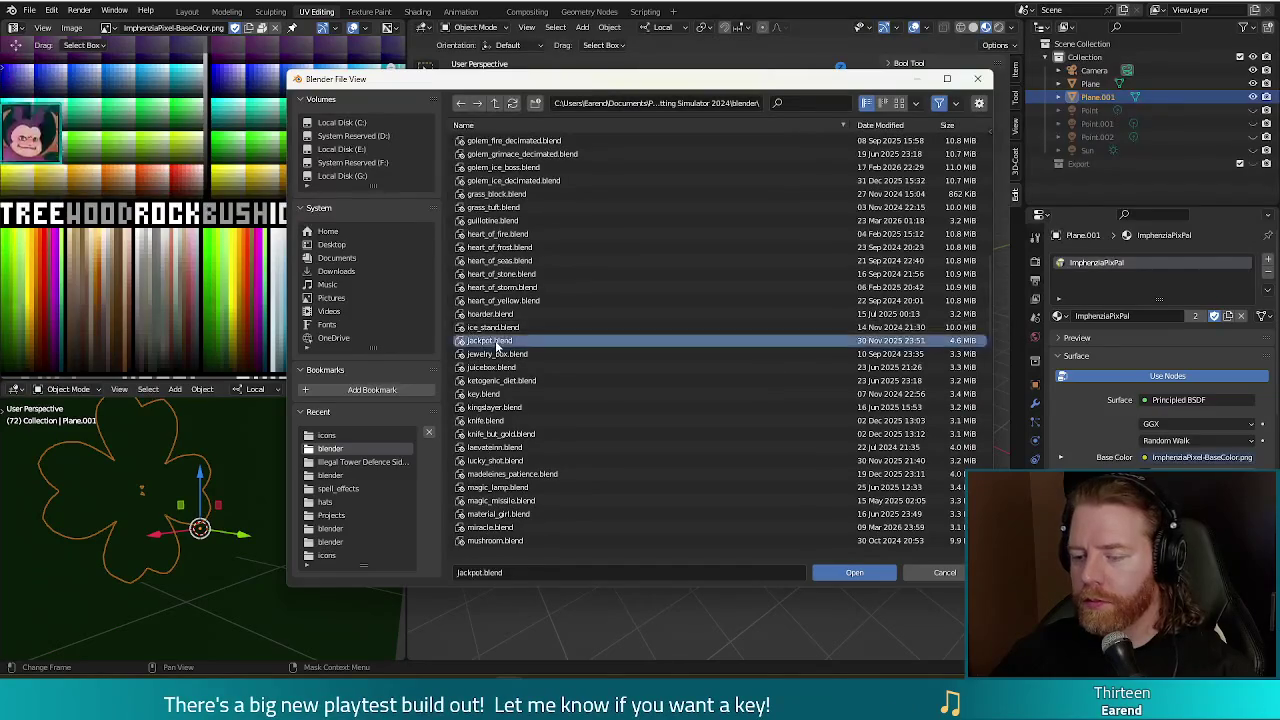
{"action": "double_click", "coordinate": [496, 345]}
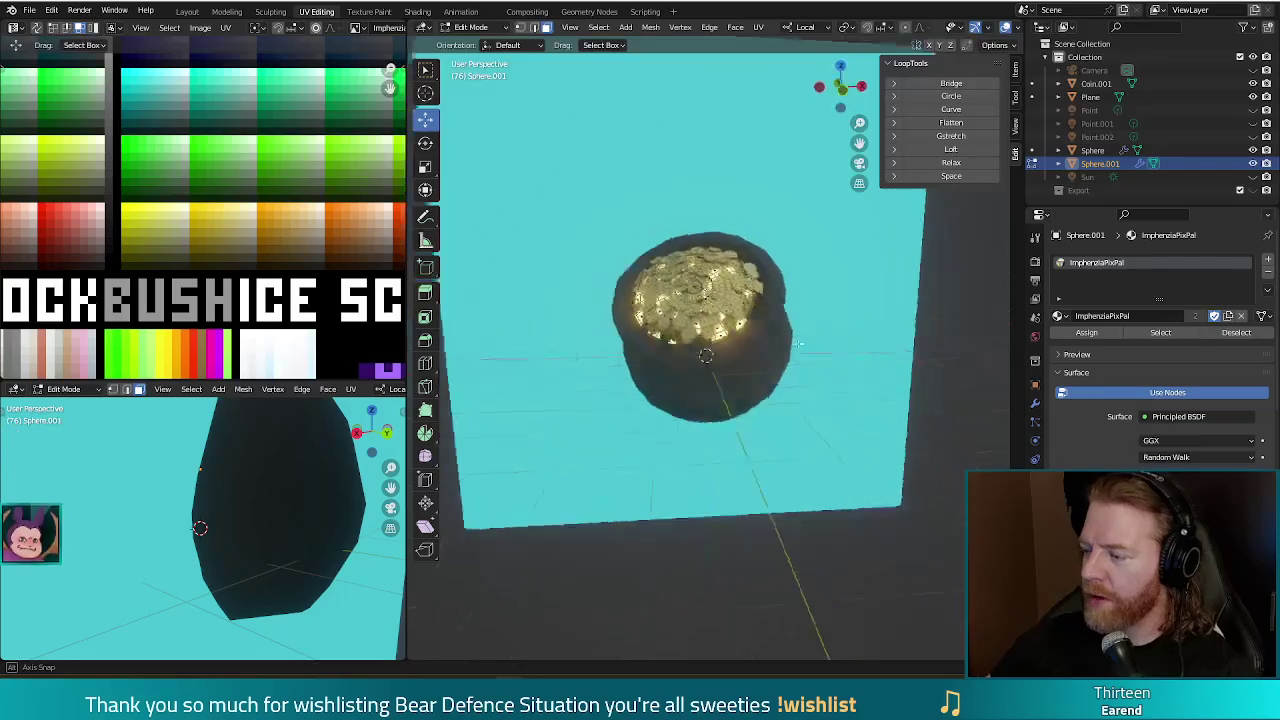
{"action": "middle_click_drag", "start_coordinate": [797, 343], "coordinate": [628, 296]}
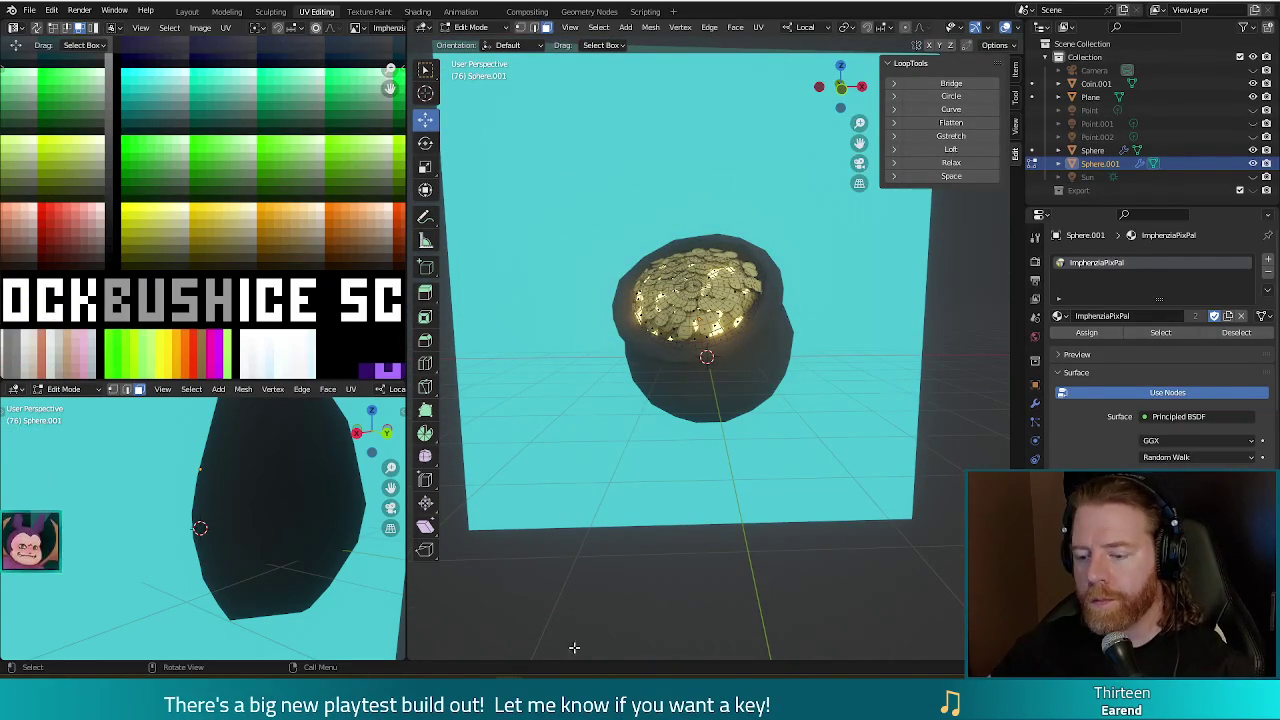
{"action": "left_click", "coordinate": [543, 612]}
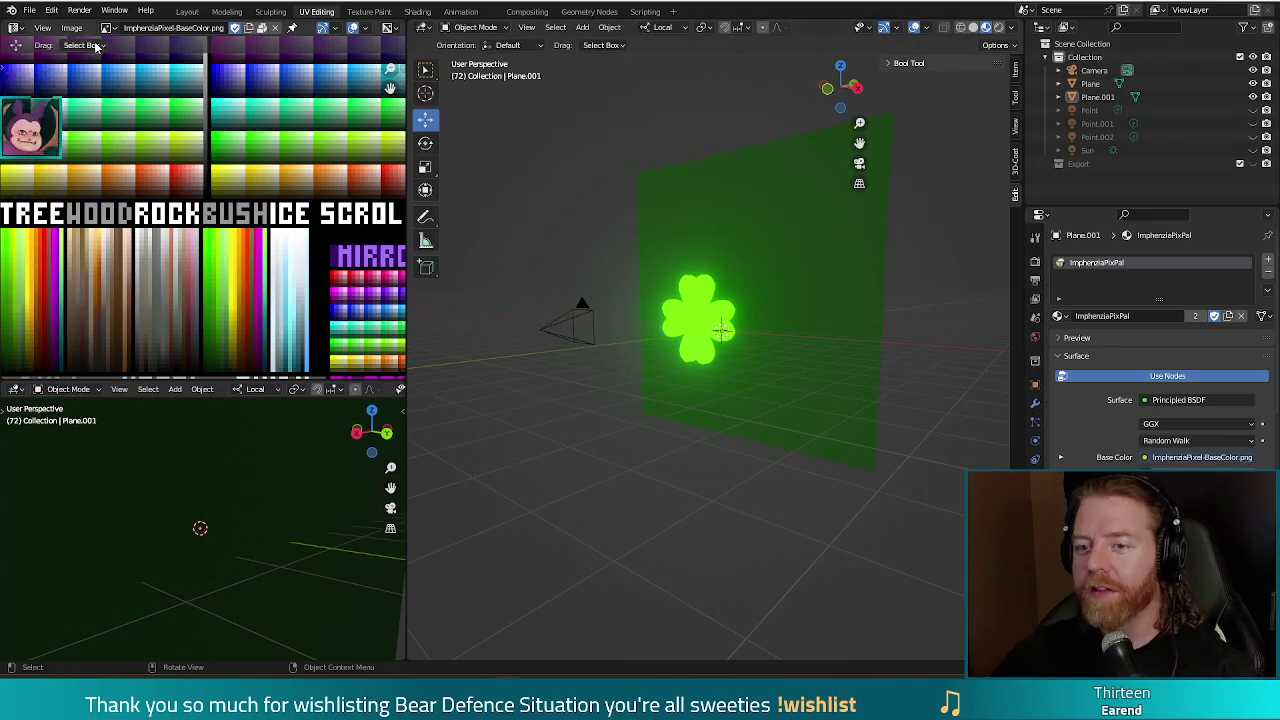
Save beginners_luck.blend when prompted and open the other clover .blend file.
{"action": "left_click", "coordinate": [30, 10]}
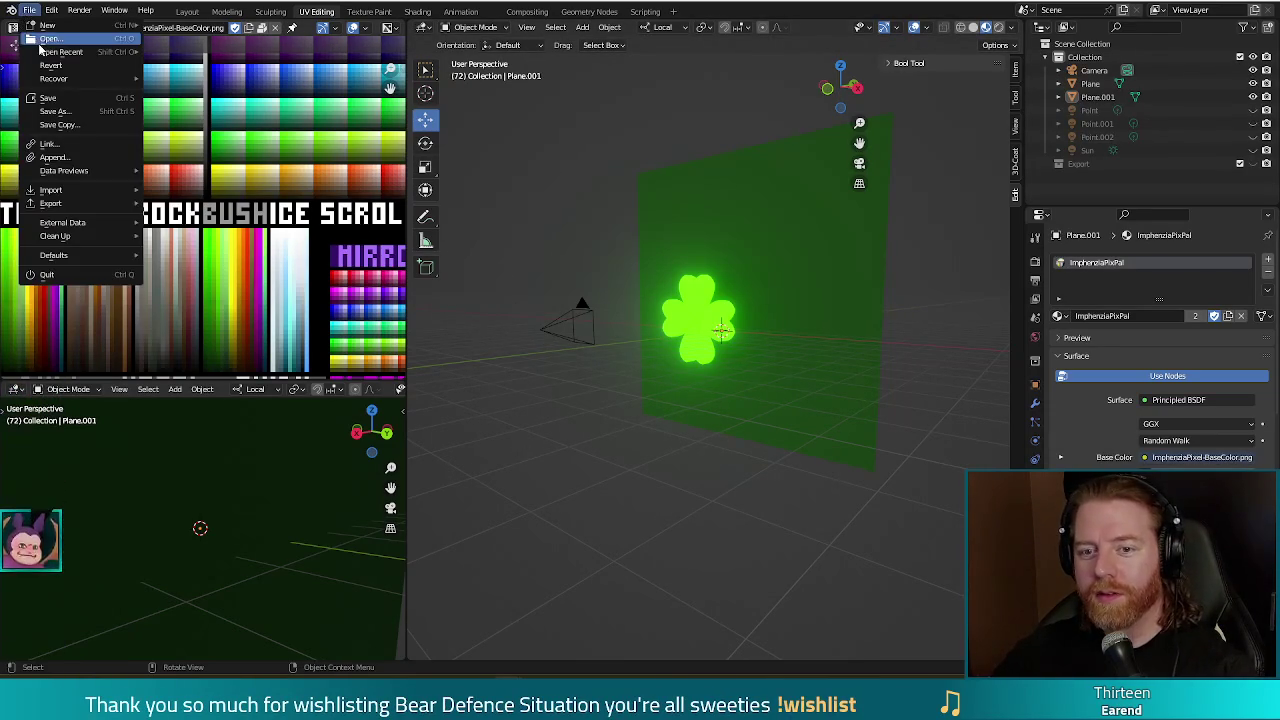
{"action": "left_click", "coordinate": [40, 42]}
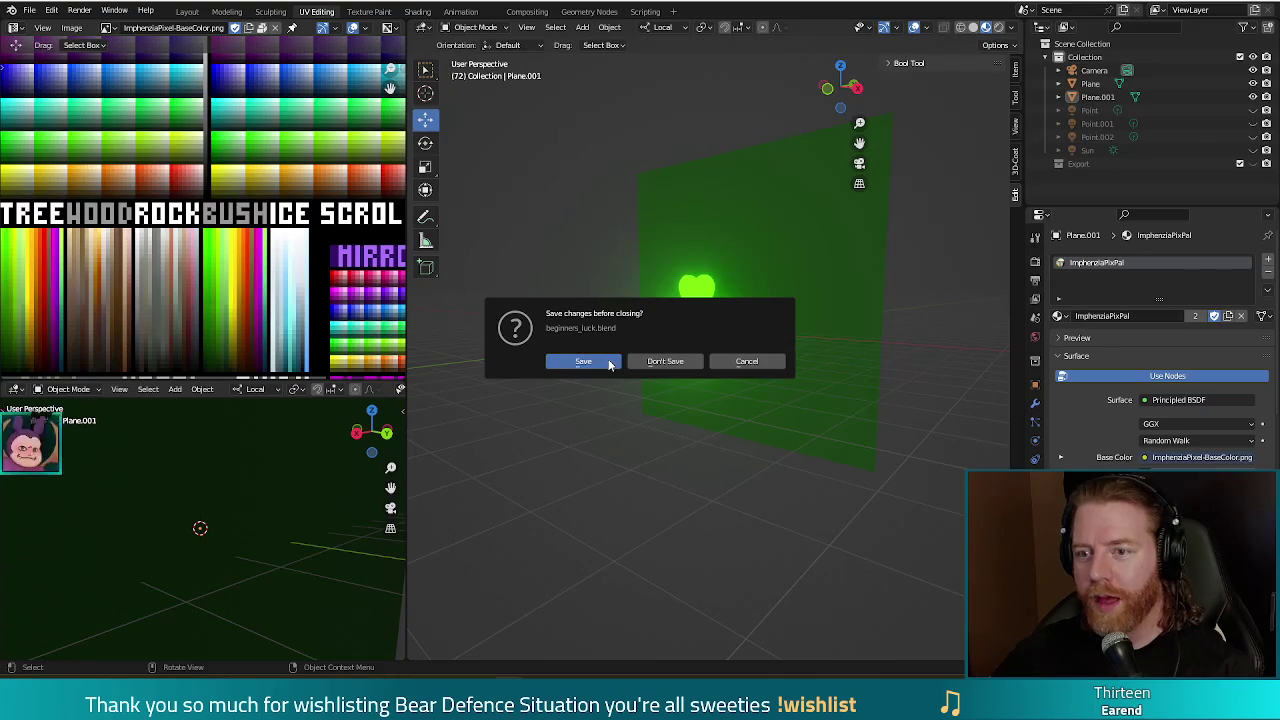
{"action": "left_click", "coordinate": [610, 361]}
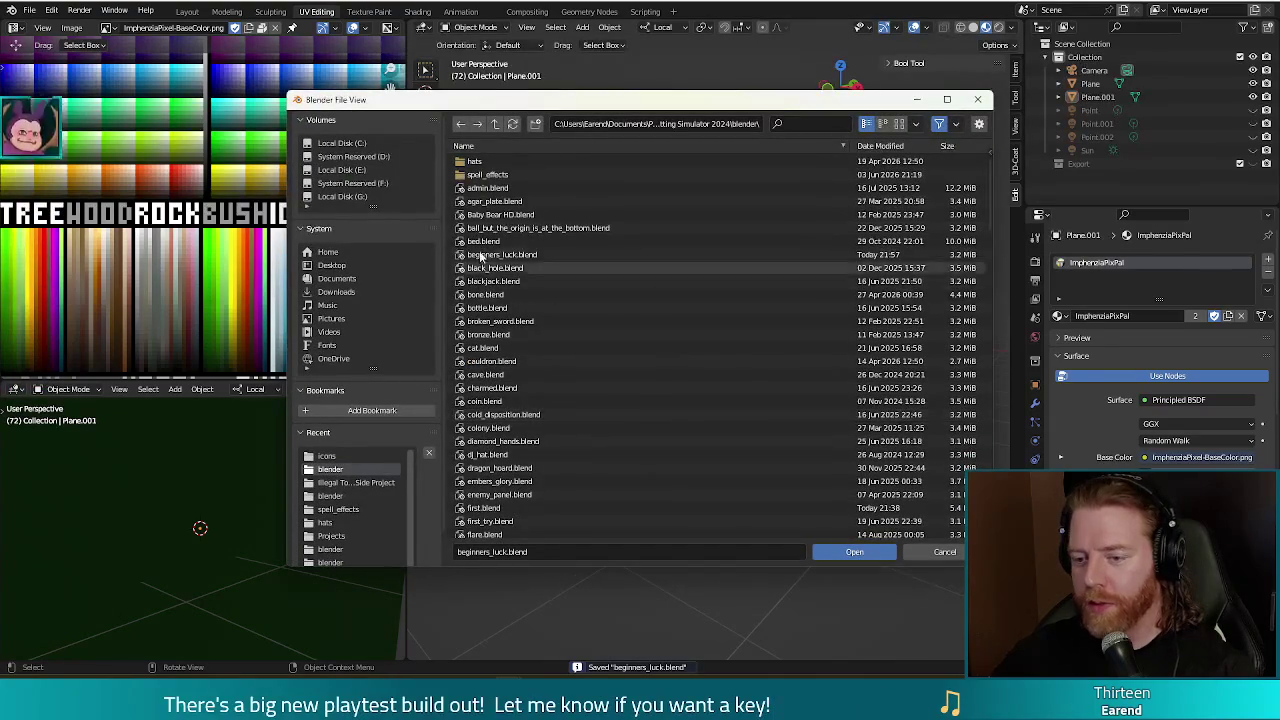
{"action": "scroll", "coordinate": [530, 410], "scroll_direction": "down", "scroll_amount": 2}
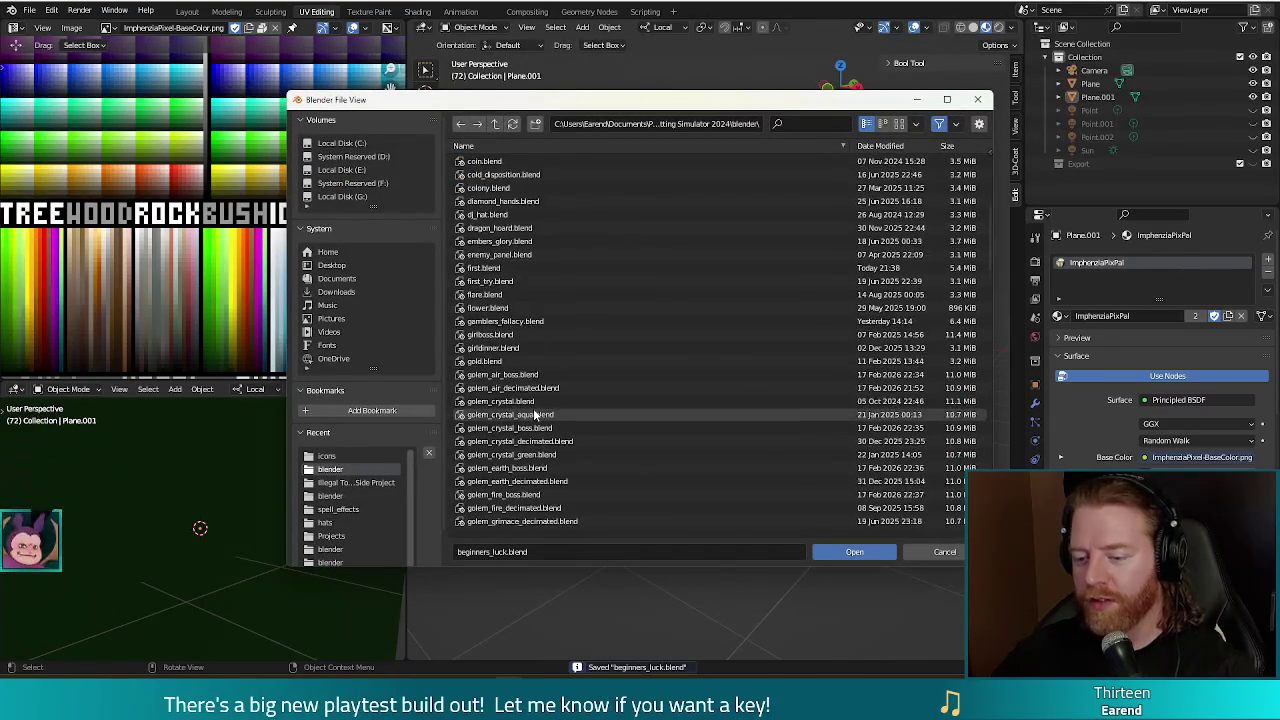
{"action": "scroll", "coordinate": [533, 414], "scroll_direction": "down", "scroll_amount": 6}
{"action": "left_click_drag", "start_coordinate": [987, 243], "coordinate": [978, 308]}
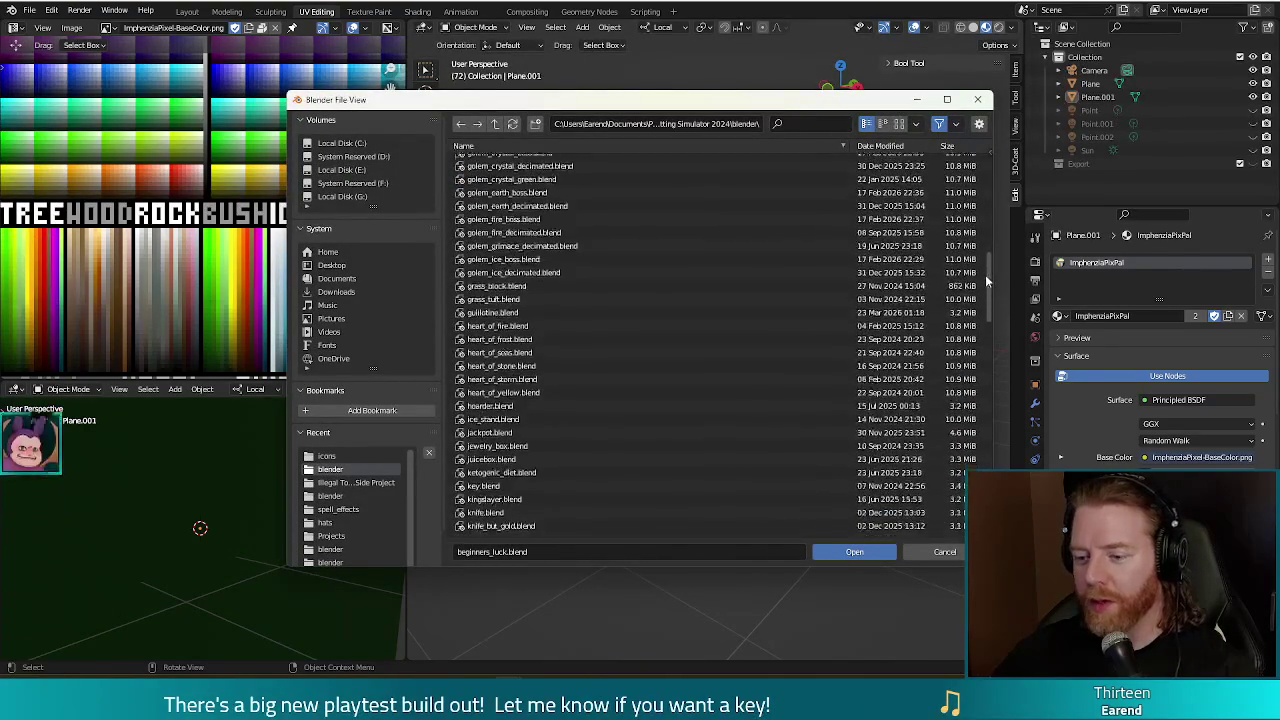
{"action": "double_click", "coordinate": [470, 376]}
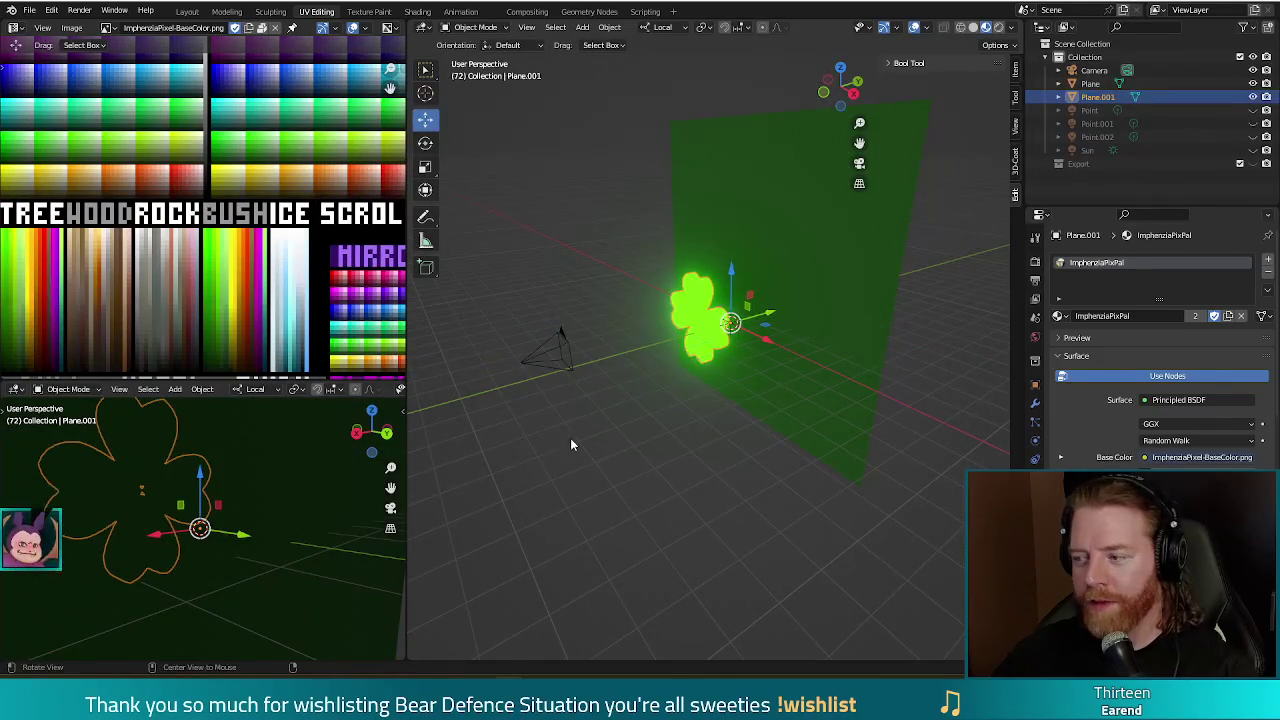
Delete the clover model, leaving only the green backdrop, camera and lights.
{"action": "middle_click_drag", "start_coordinate": [571, 444], "coordinate": [647, 439]}
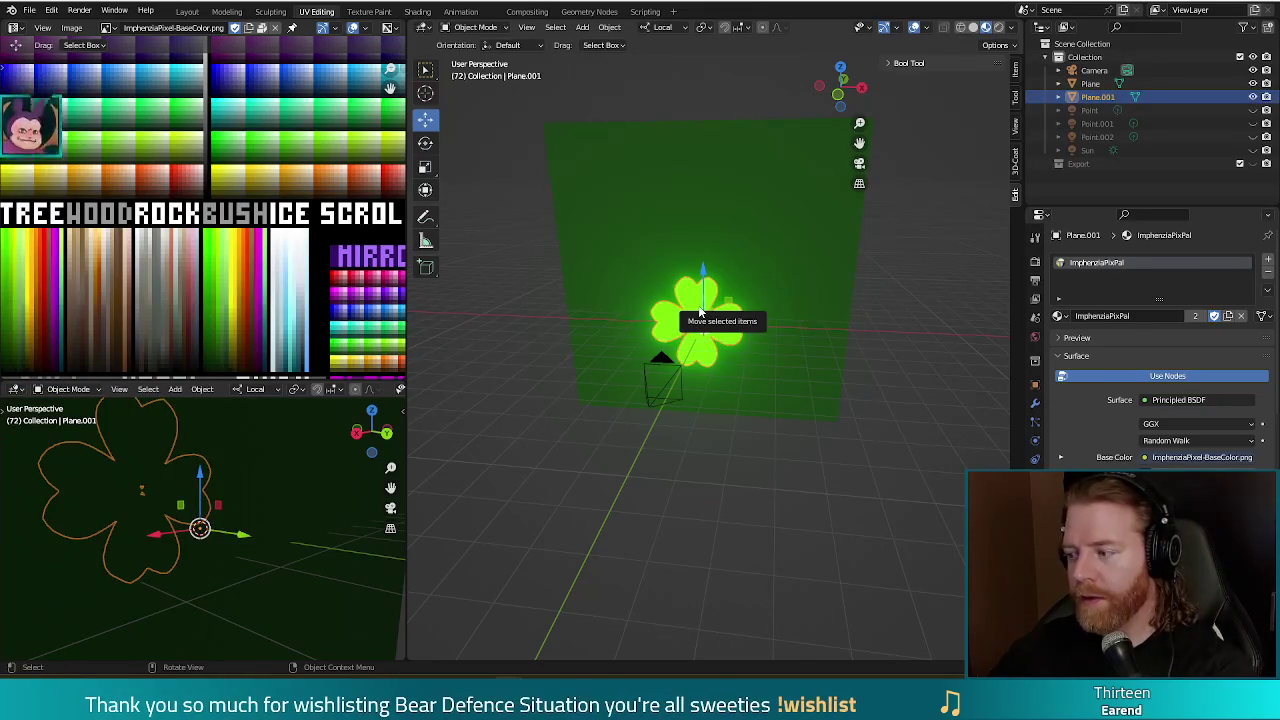
{"action": "key", "text": "Delete"}
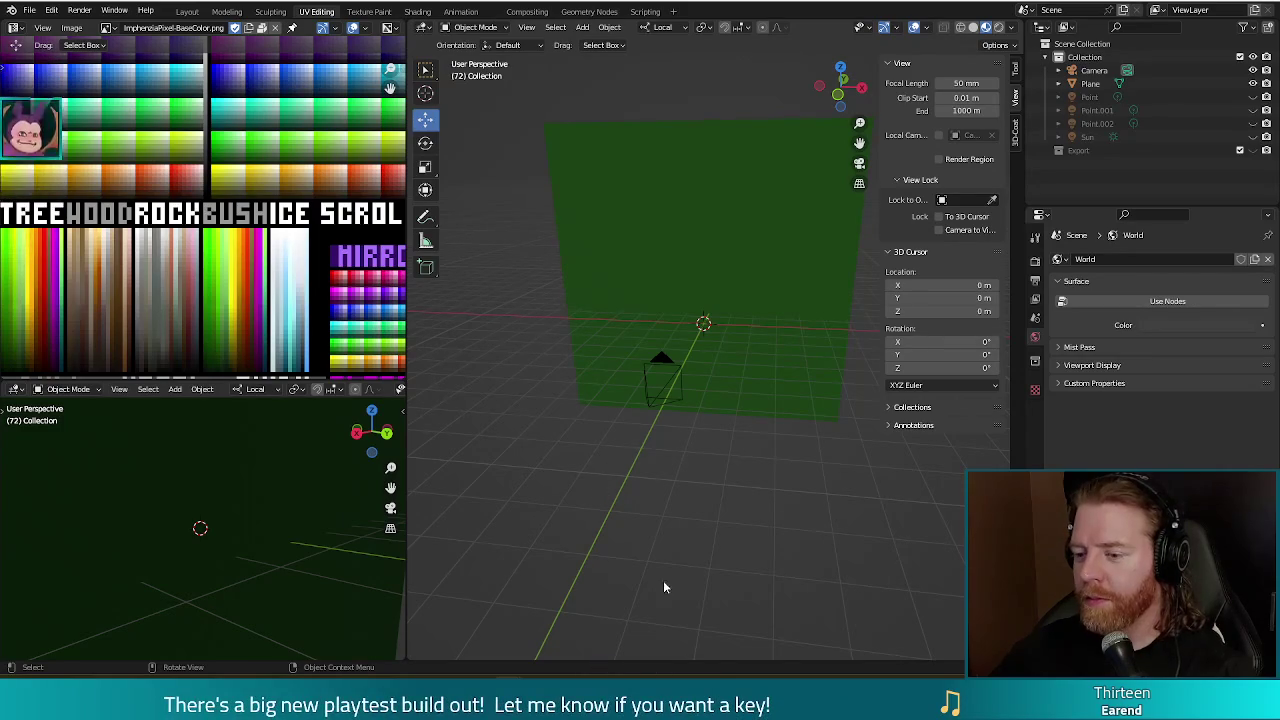
{"action": "middle_click_drag", "start_coordinate": [620, 496], "coordinate": [617, 519]}
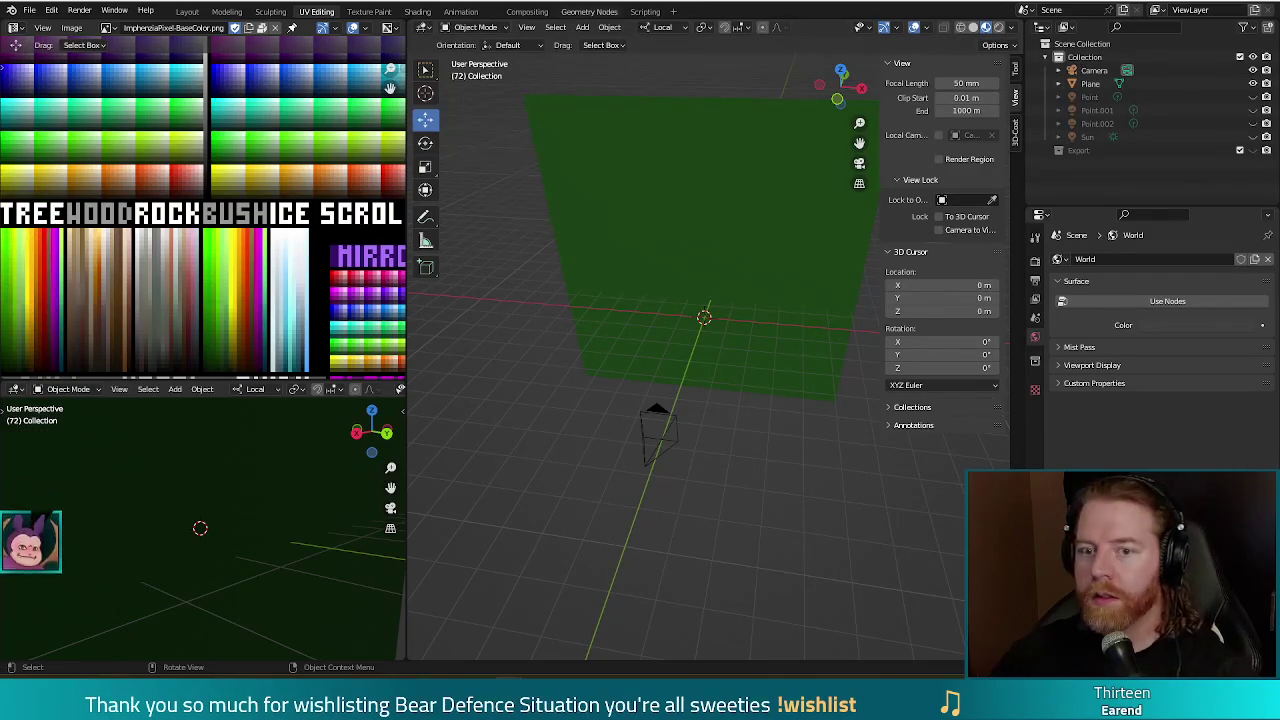
Save the clover-free scene as lucky_shot.blend and return to the Godot editor.
{"action": "key", "text": "ctrl+s"}
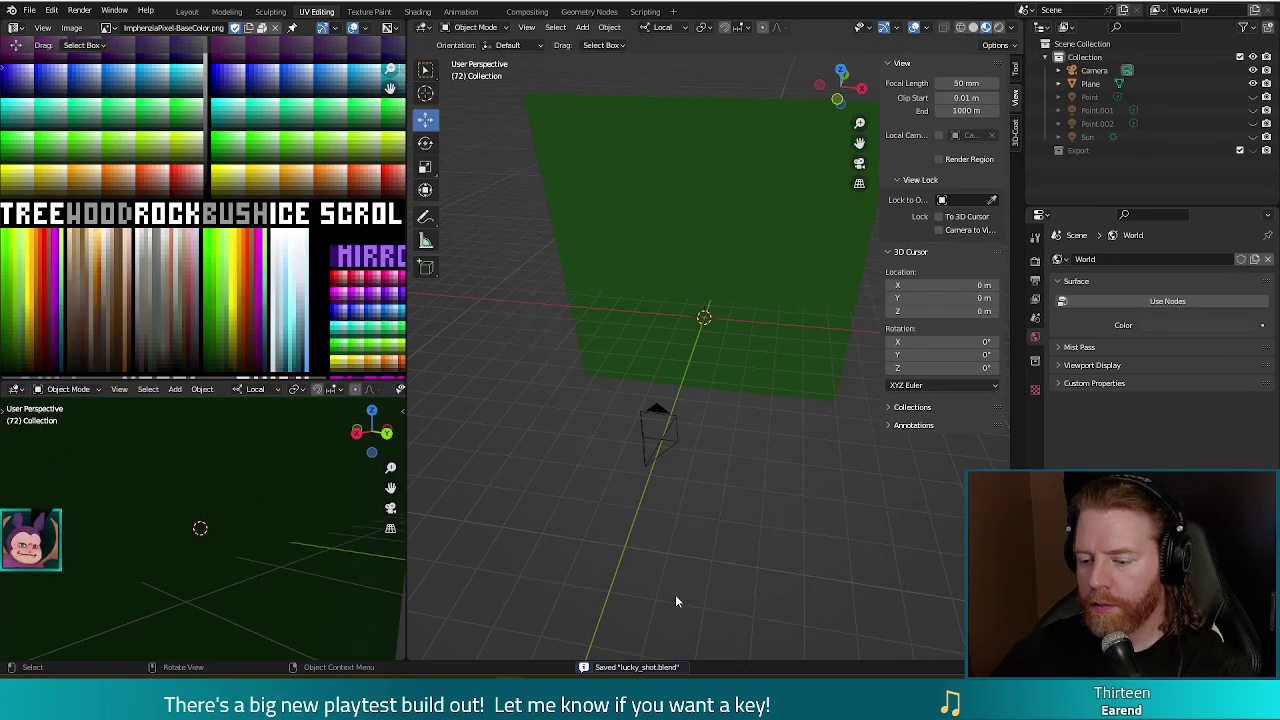
{"action": "left_click", "coordinate": [536, 655]}
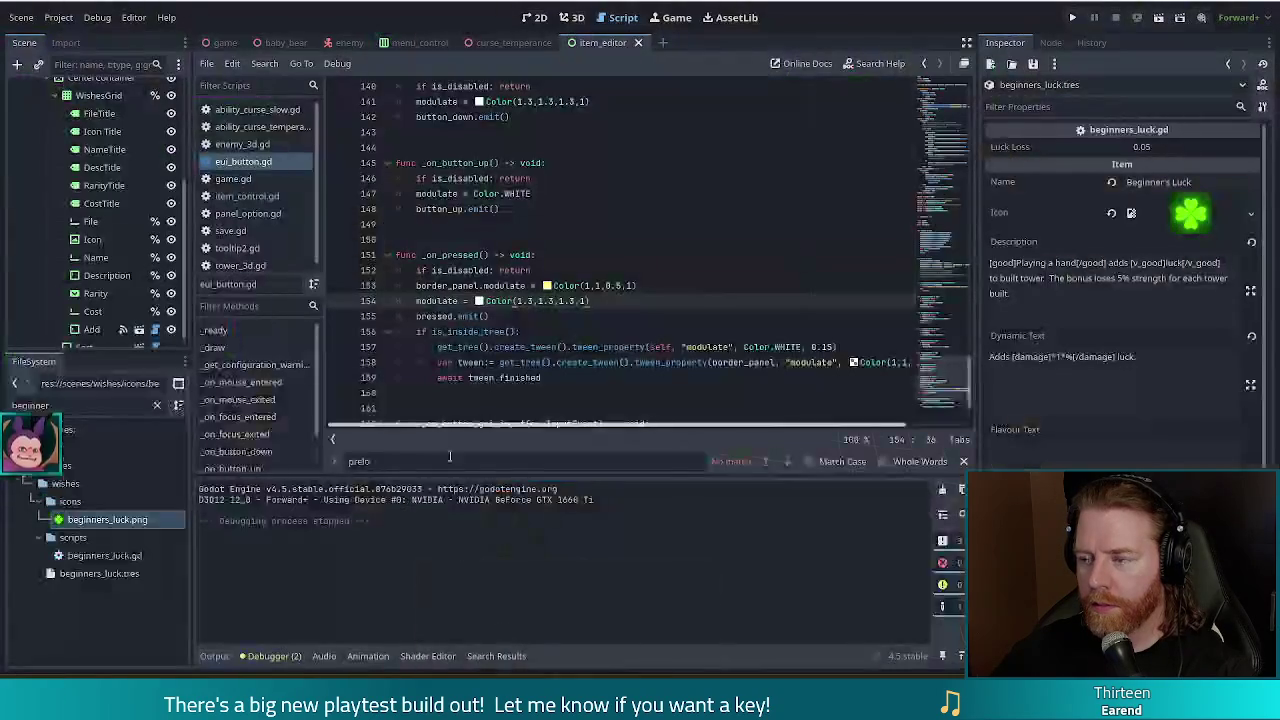
Run the Bear Defence Situation project and open its Settings dialog.
{"action": "left_click", "coordinate": [1071, 17]}
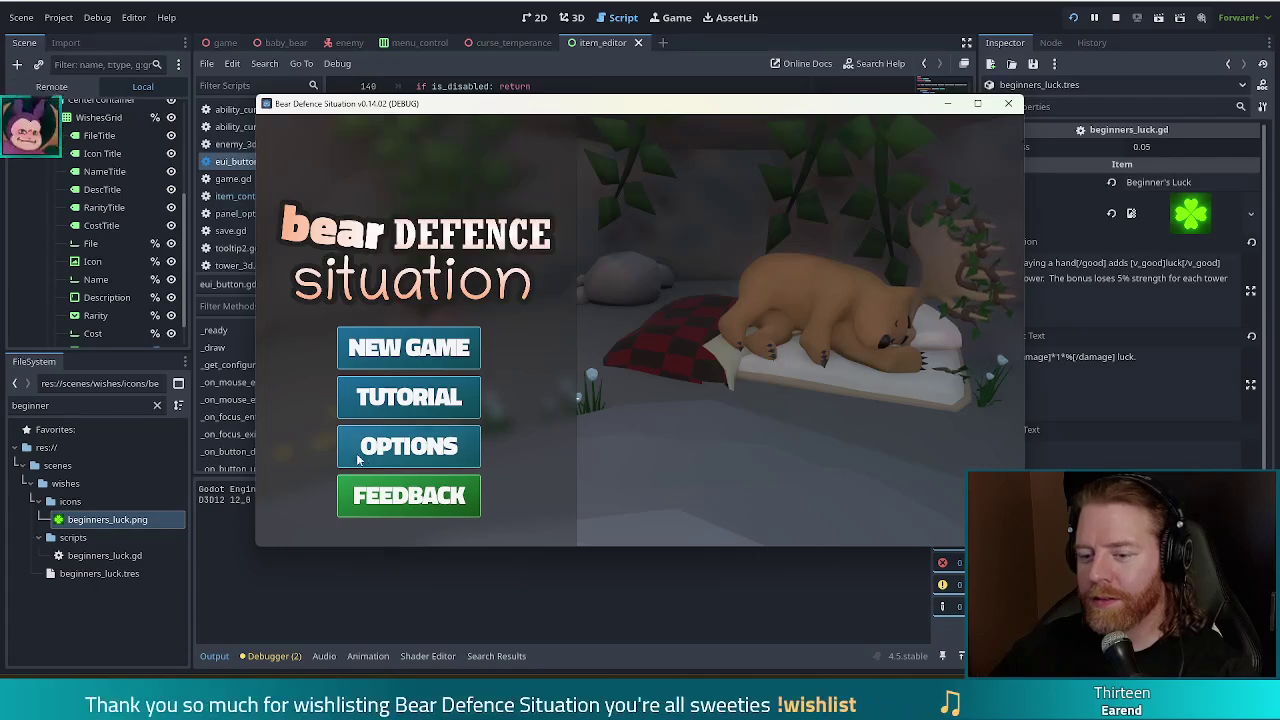
{"action": "left_click", "coordinate": [410, 446]}
Enable Fullscreen in the game settings and start a new game.
{"action": "left_click", "coordinate": [599, 249]}
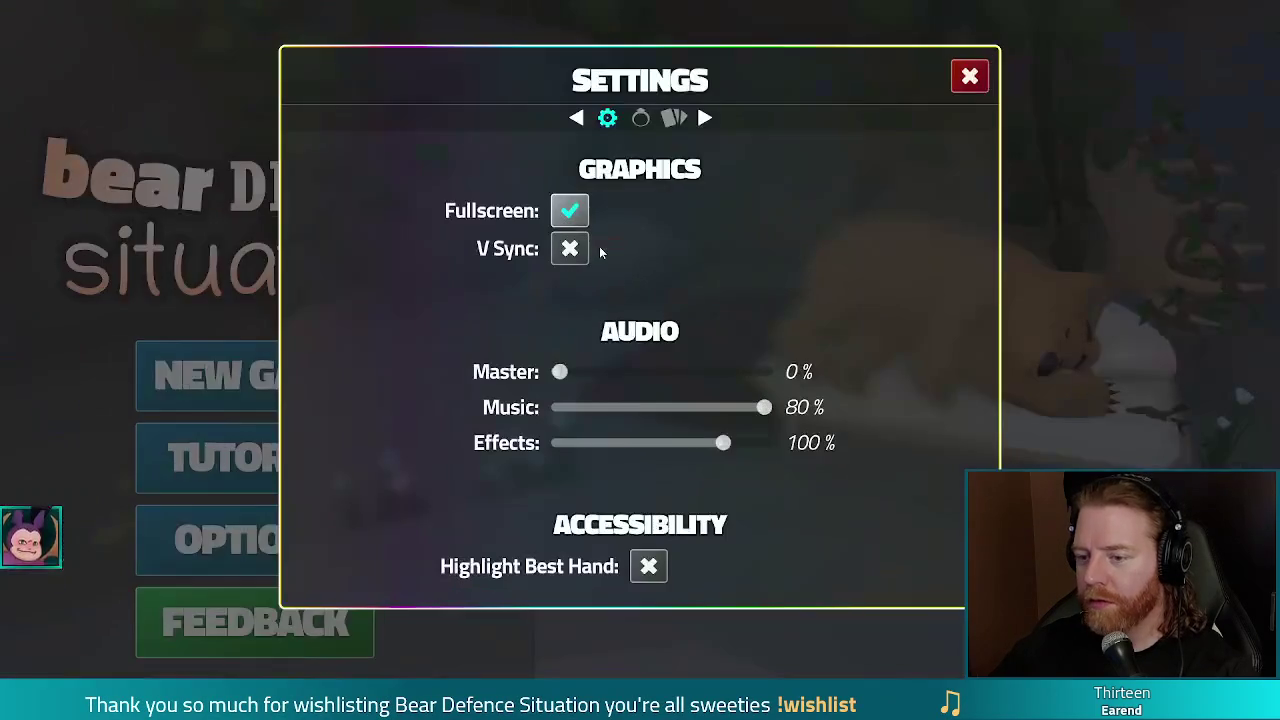
{"action": "left_click", "coordinate": [966, 82]}
{"action": "left_click", "coordinate": [214, 390]}
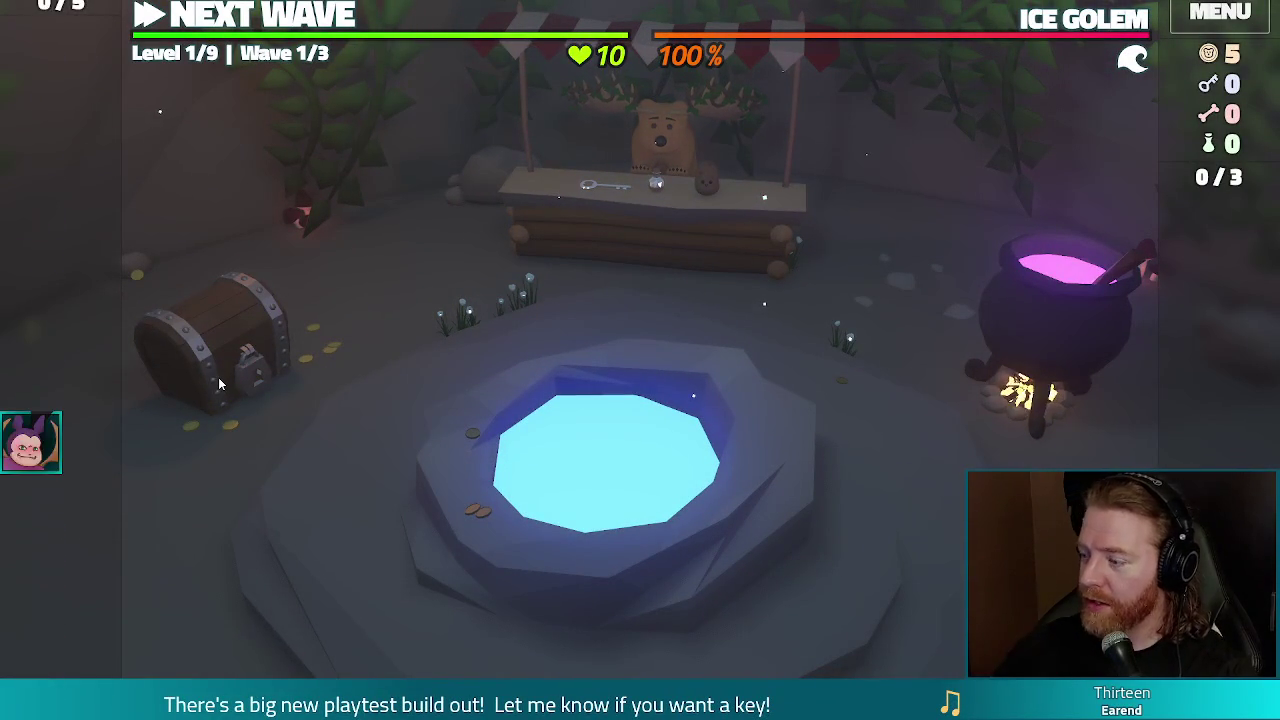
Force a game over with console command set_lives 0, retry into a new game, then stop debugging.
{"action": "key", "text": "grave"}
{"action": "type", "text": "set_lives 0"}
{"action": "key", "text": "Return"}
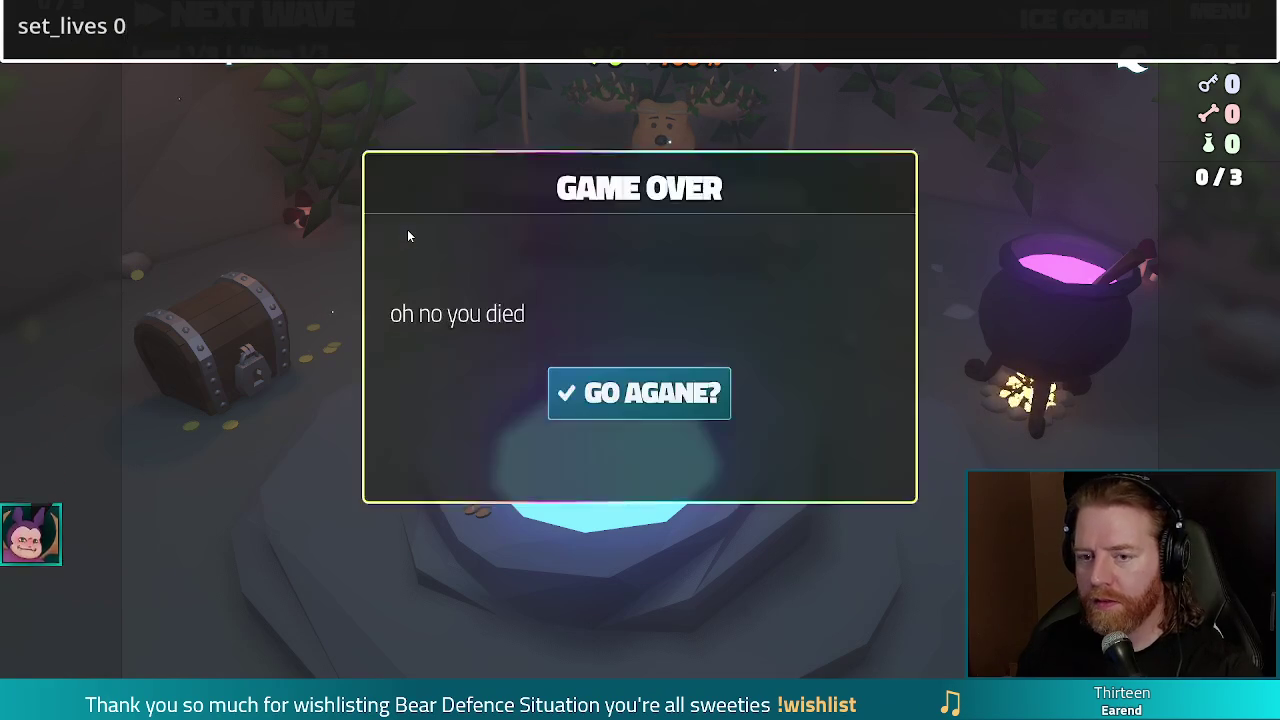
{"action": "left_click", "coordinate": [679, 394]}
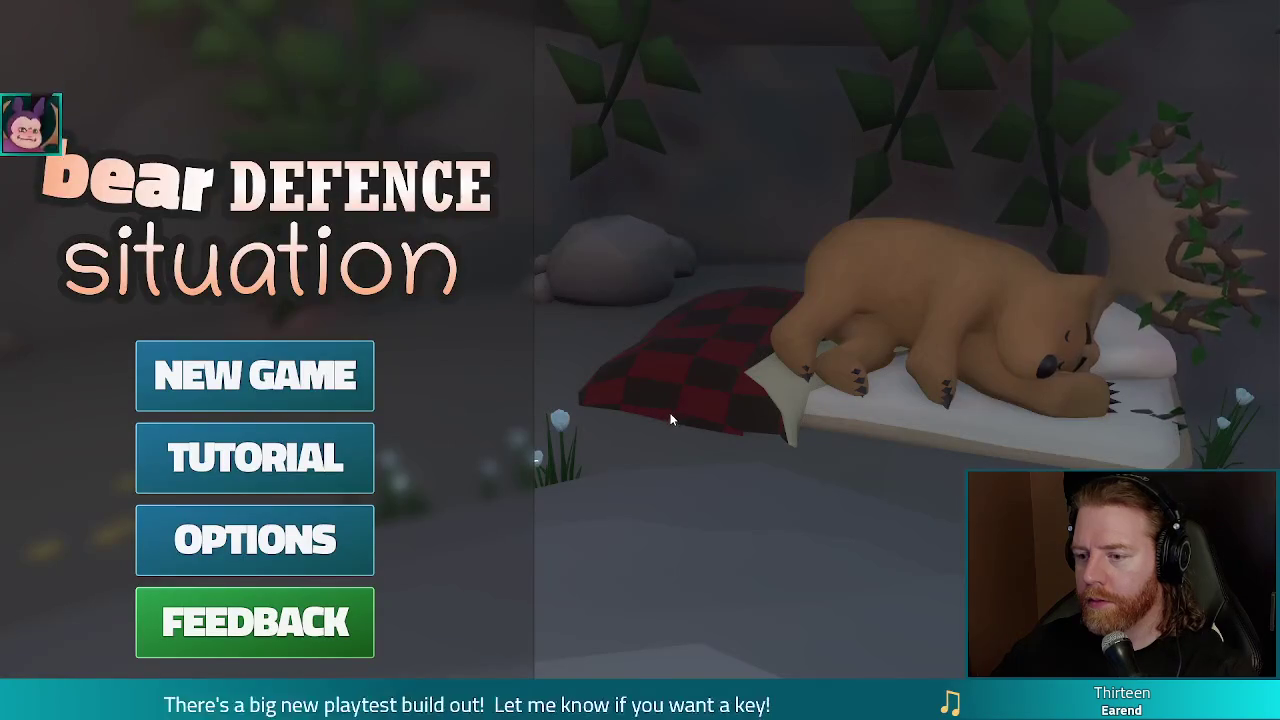
{"action": "left_click", "coordinate": [258, 369]}
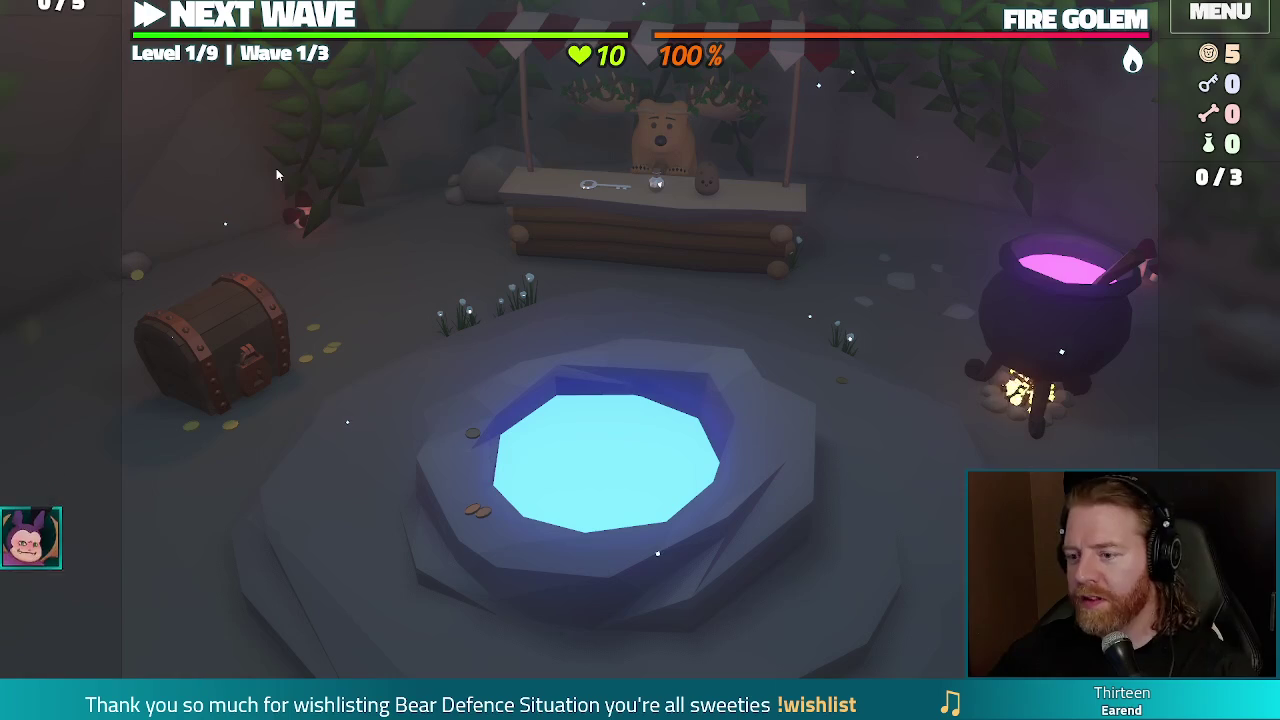
{"action": "key", "text": "F8"}
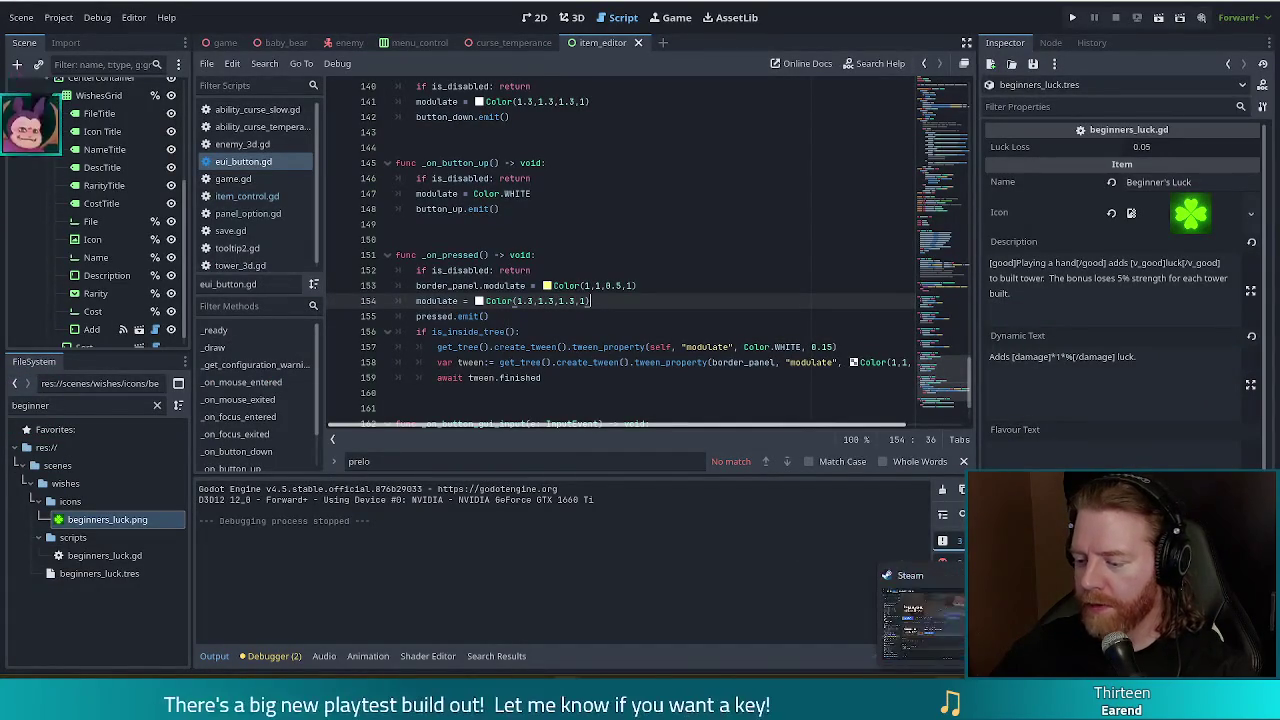
{"action": "right_click", "coordinate": [948, 700]}
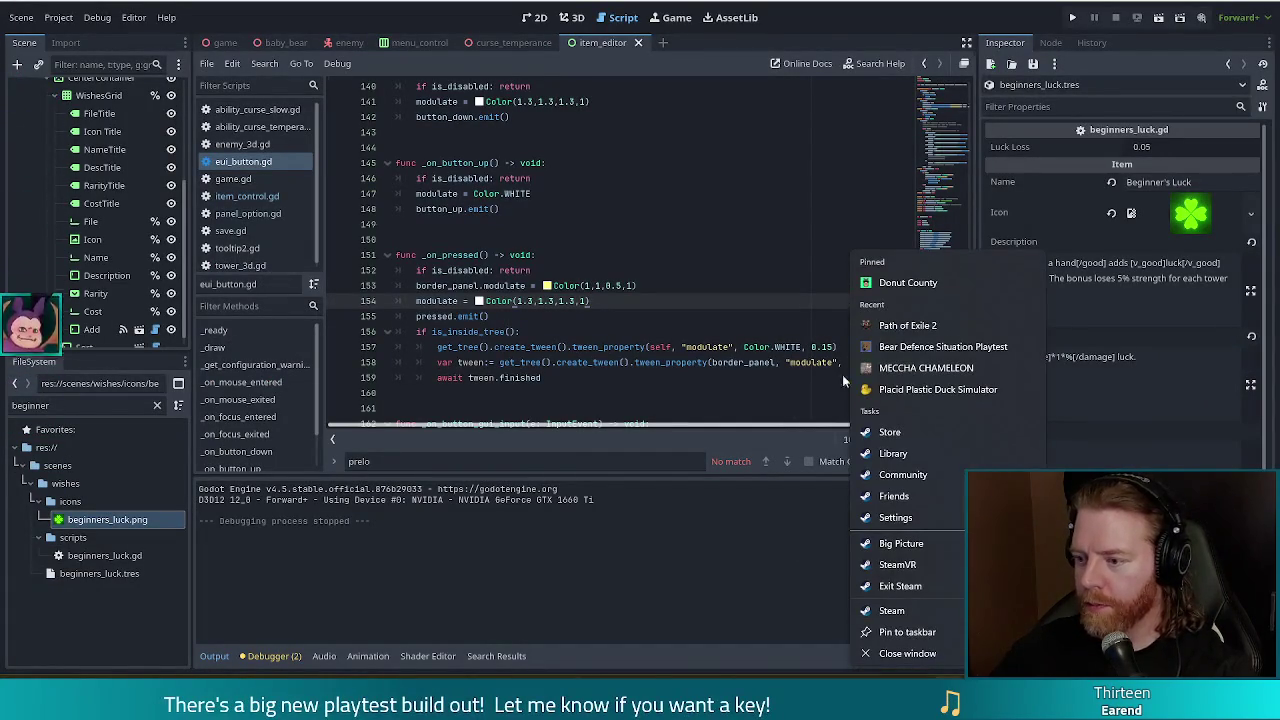
Launch Bear Defence Situation Playtest from Steam, start a new game and begin the first wave.
{"action": "left_click", "coordinate": [940, 347]}
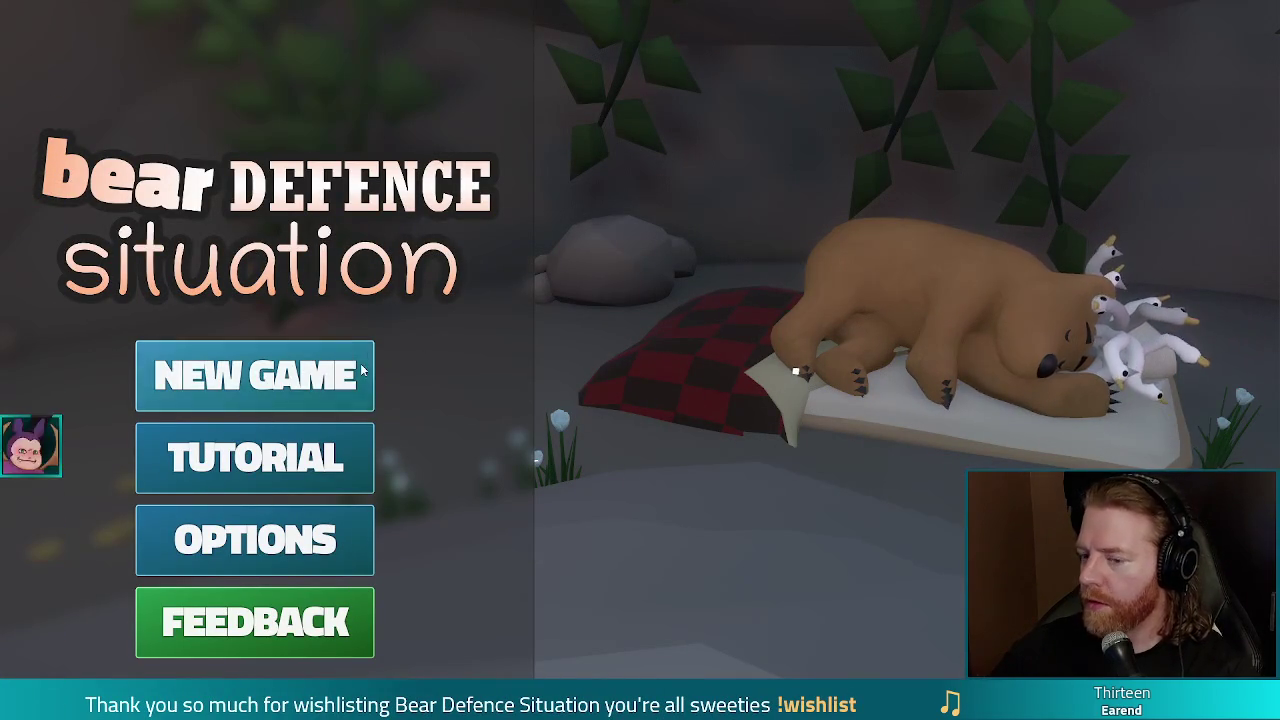
{"action": "left_click", "coordinate": [325, 382]}
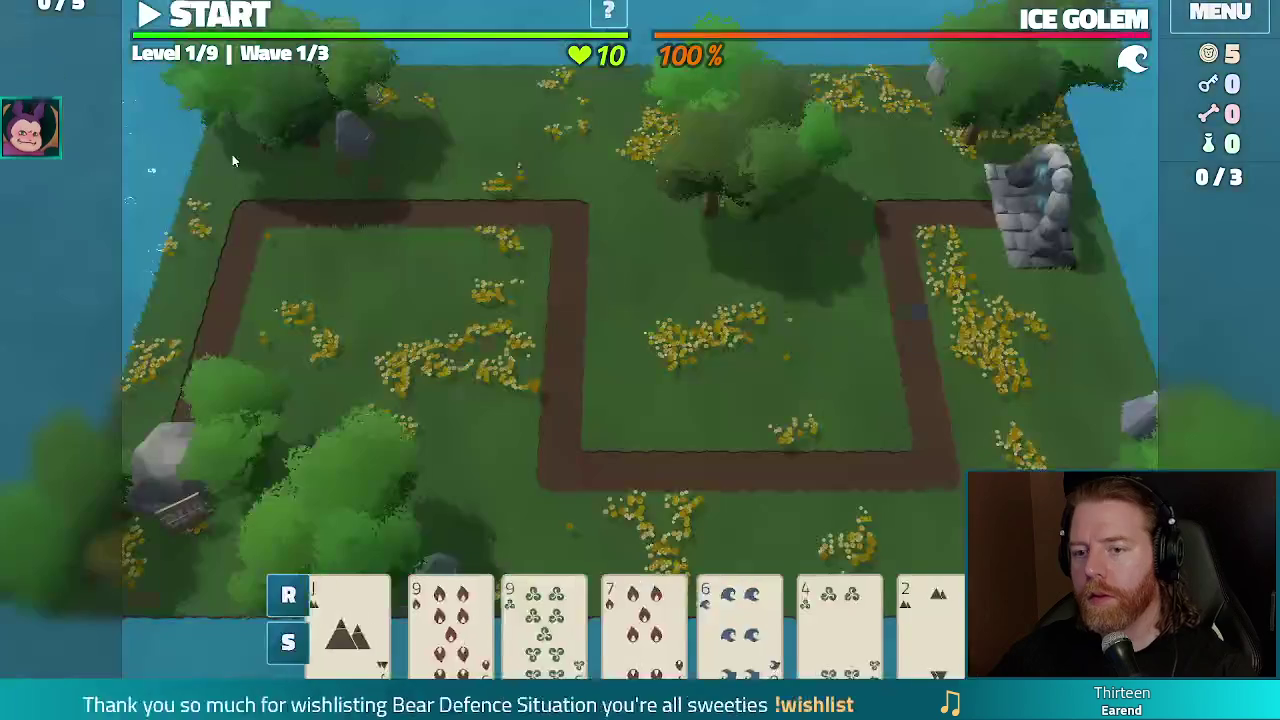
{"action": "left_click", "coordinate": [213, 20]}
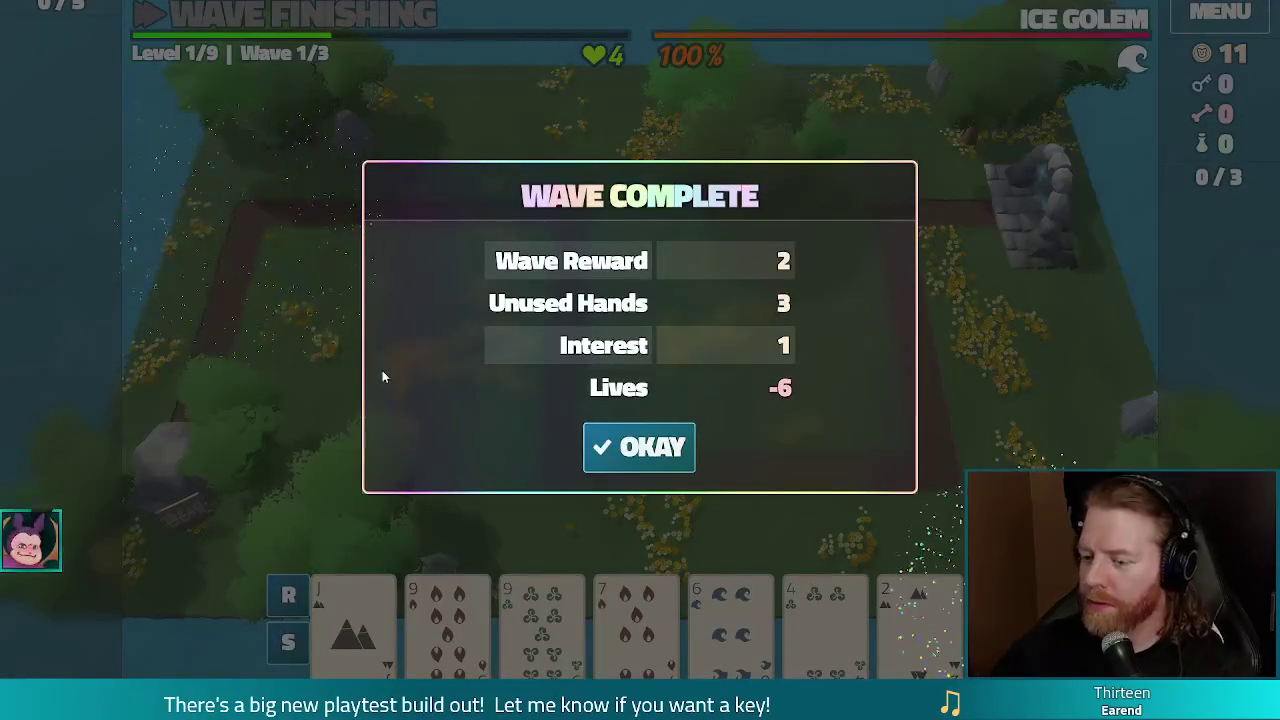
Dismiss the Level 1 wave summary and return from the game over to the title menu.
{"action": "left_click", "coordinate": [636, 450]}
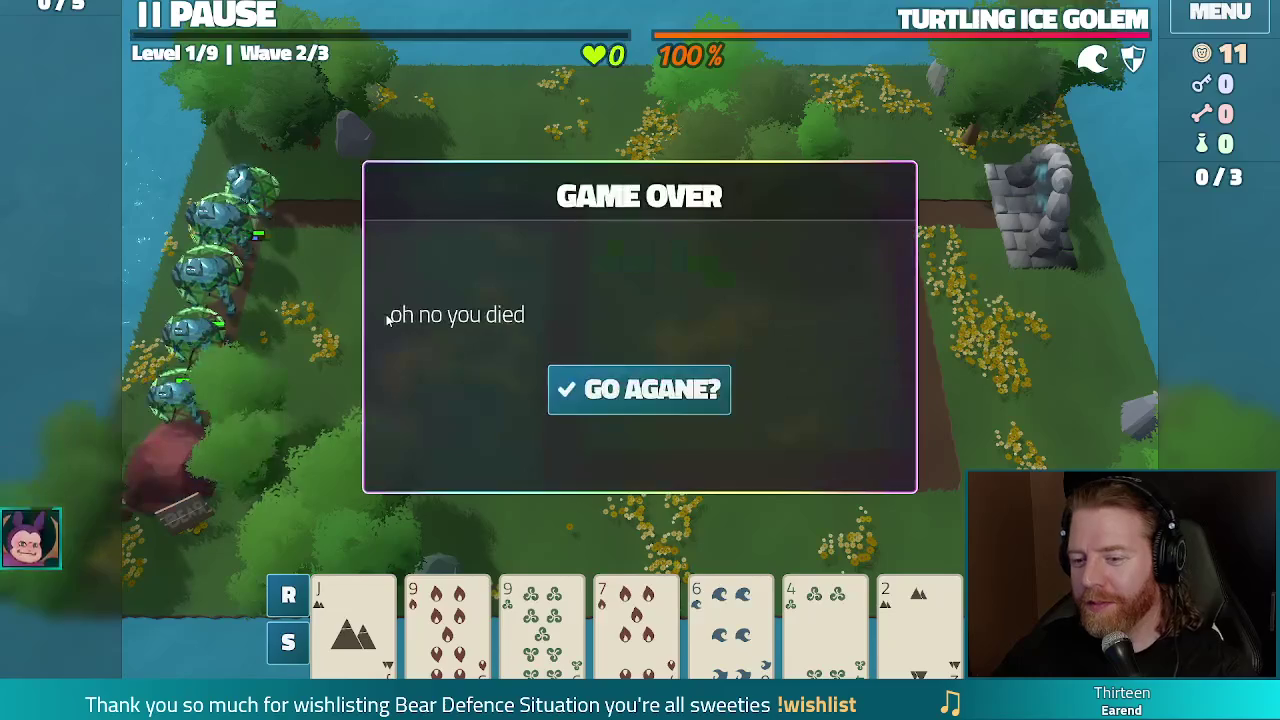
{"action": "left_click", "coordinate": [612, 389]}
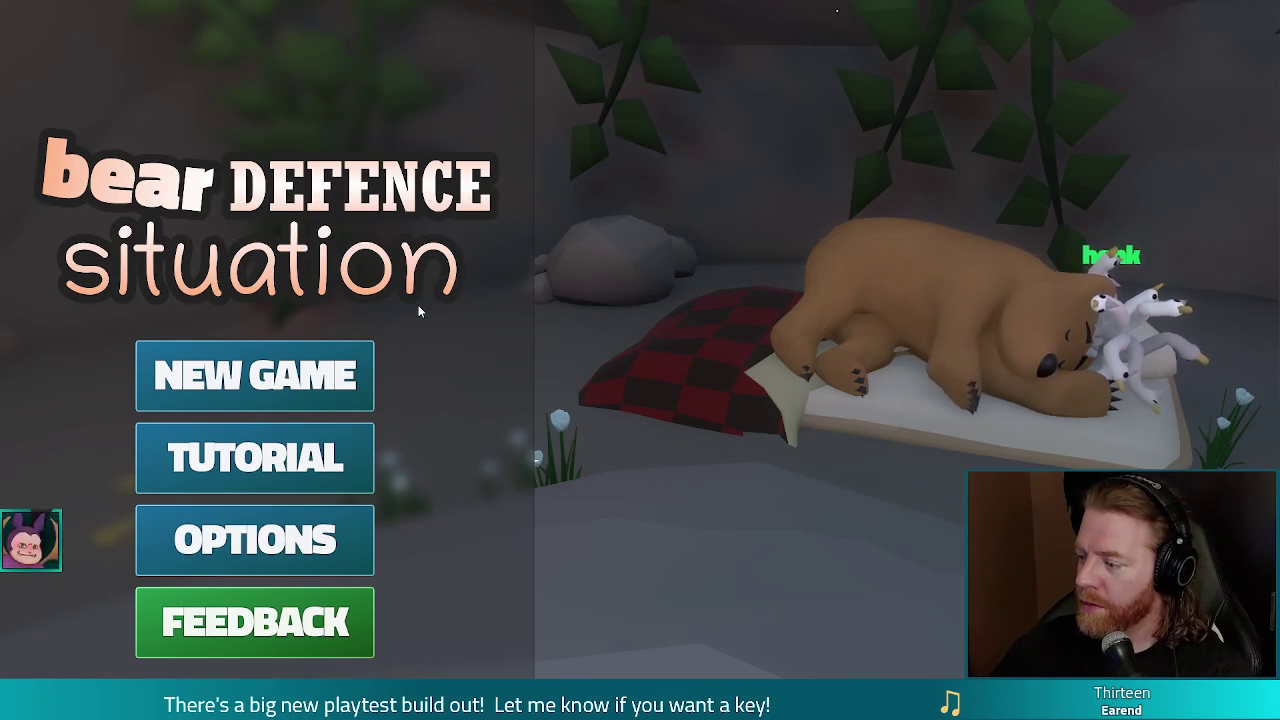
Start a new game, enable V Sync in the settings, and open the command console.
{"action": "left_click", "coordinate": [317, 394]}
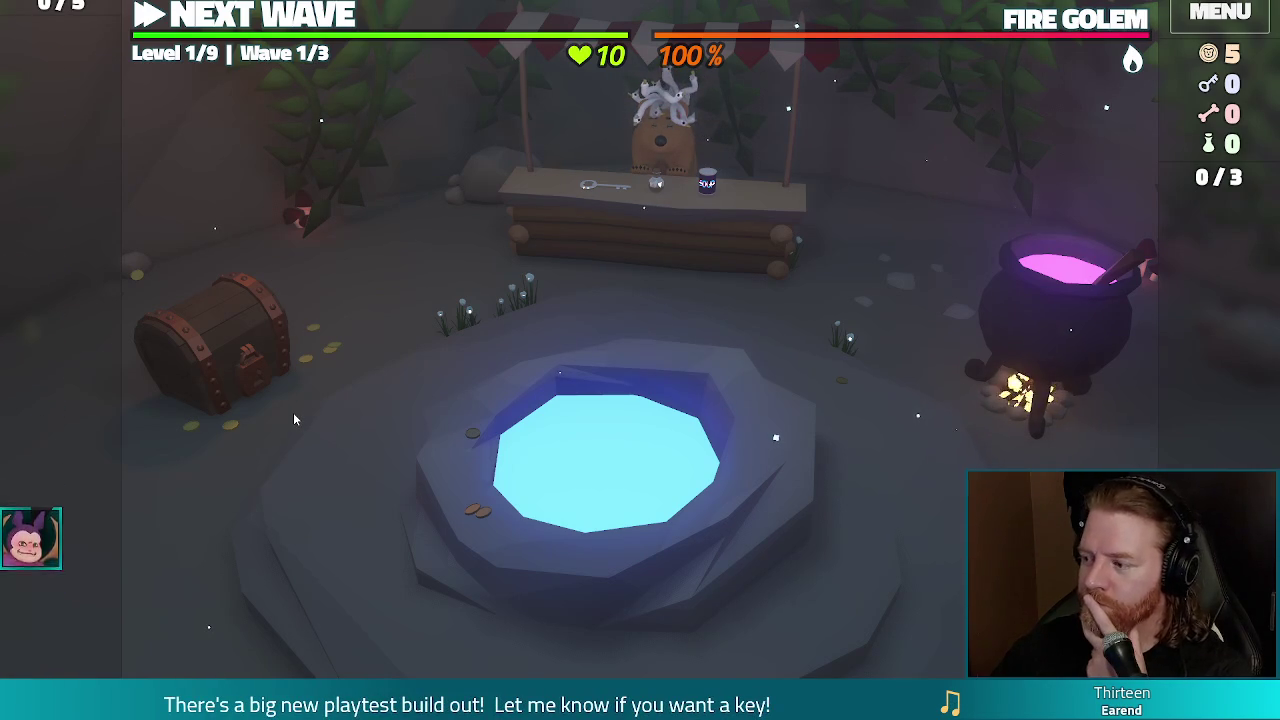
{"action": "left_click", "coordinate": [1246, 24]}
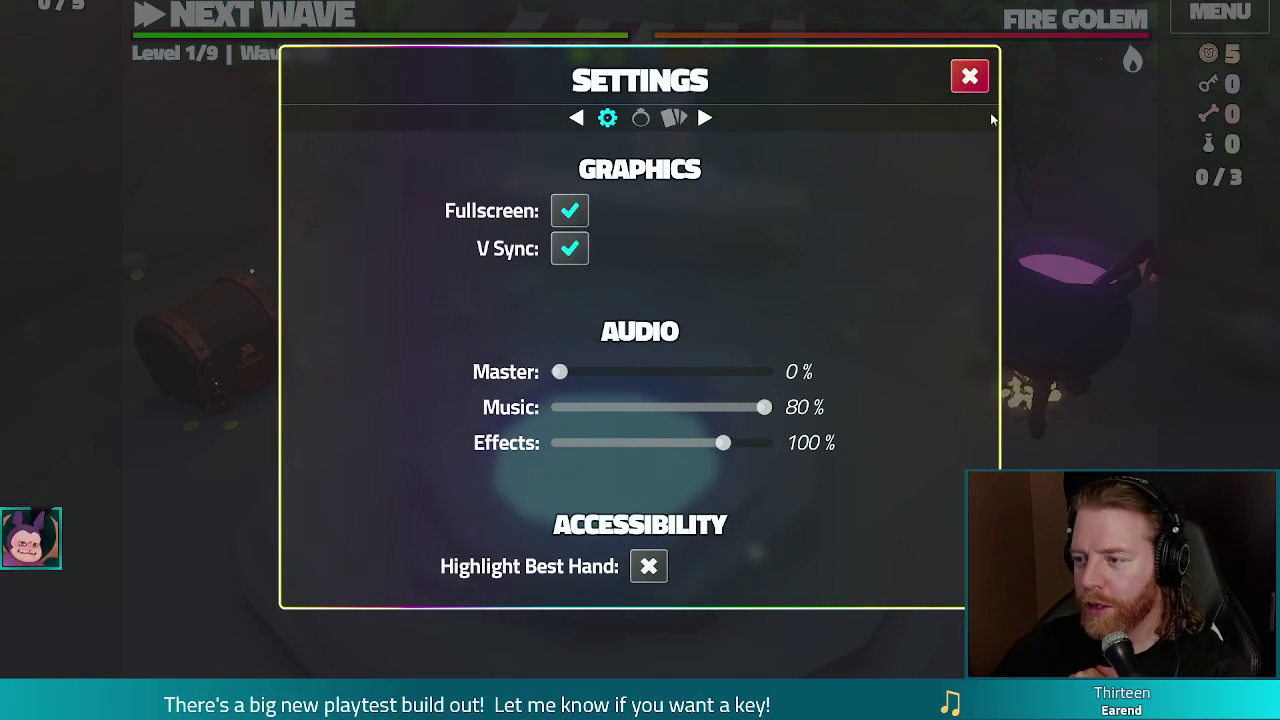
{"action": "left_click", "coordinate": [971, 78]}
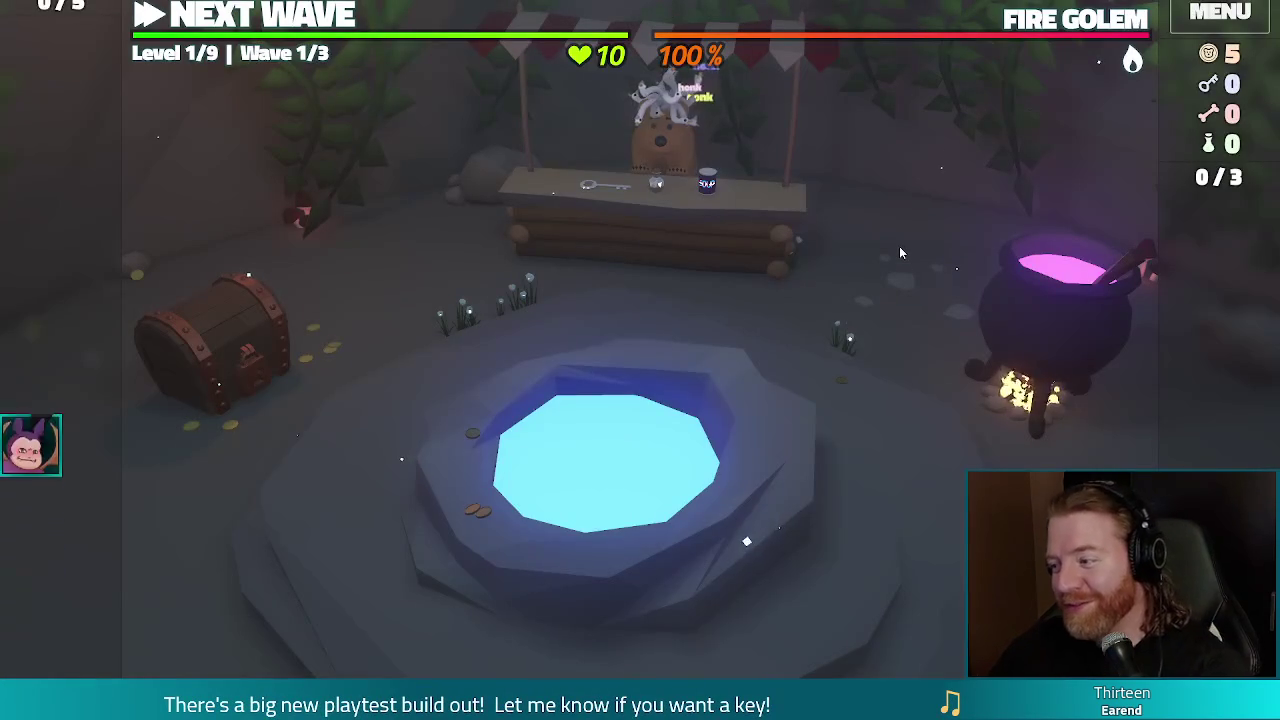
{"action": "key", "text": "grave"}
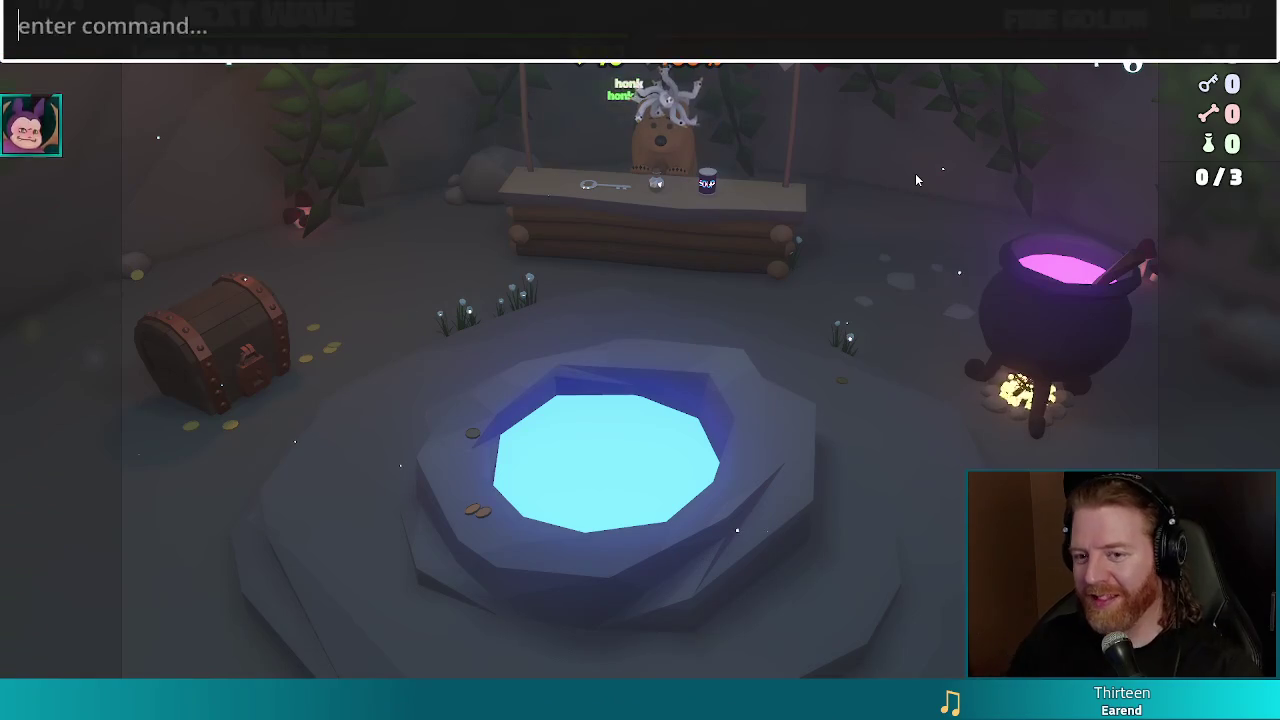
Force a game over with set_lives 0, start a new game, and inspect the Treasure Chest.
{"action": "type", "text": "set_lives 0"}
{"action": "key", "text": "Return"}
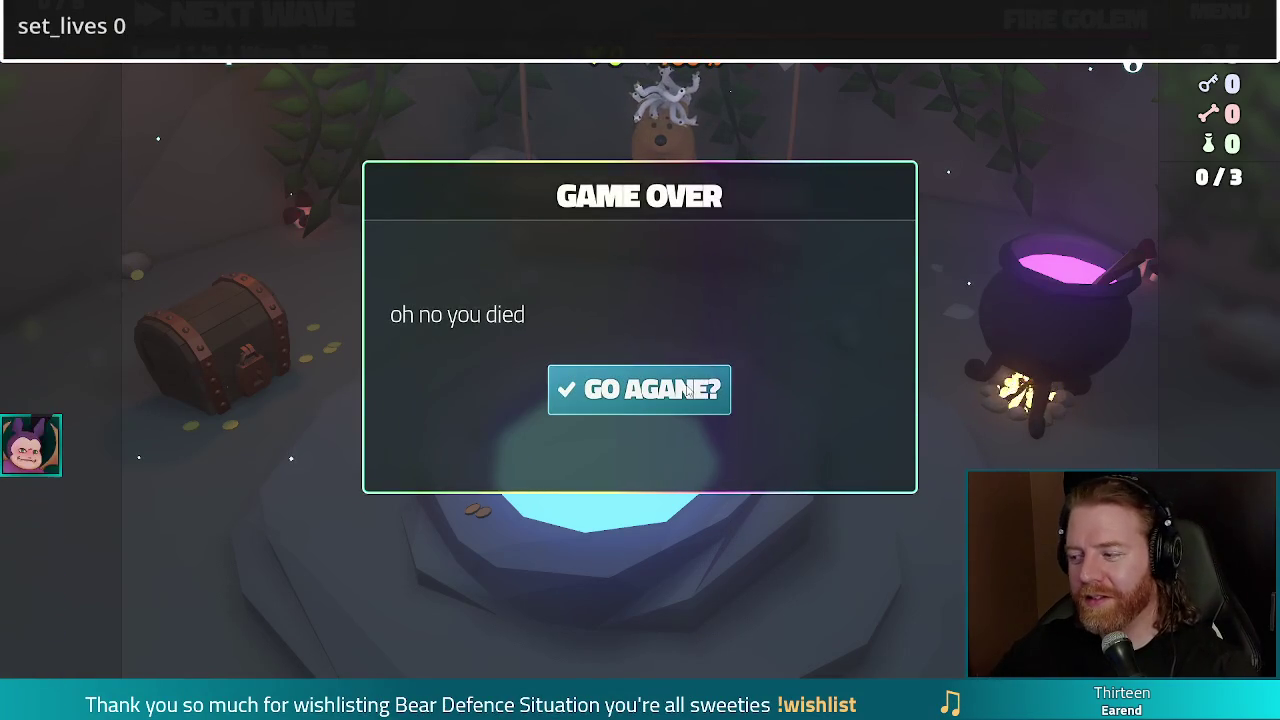
{"action": "left_click", "coordinate": [682, 392]}
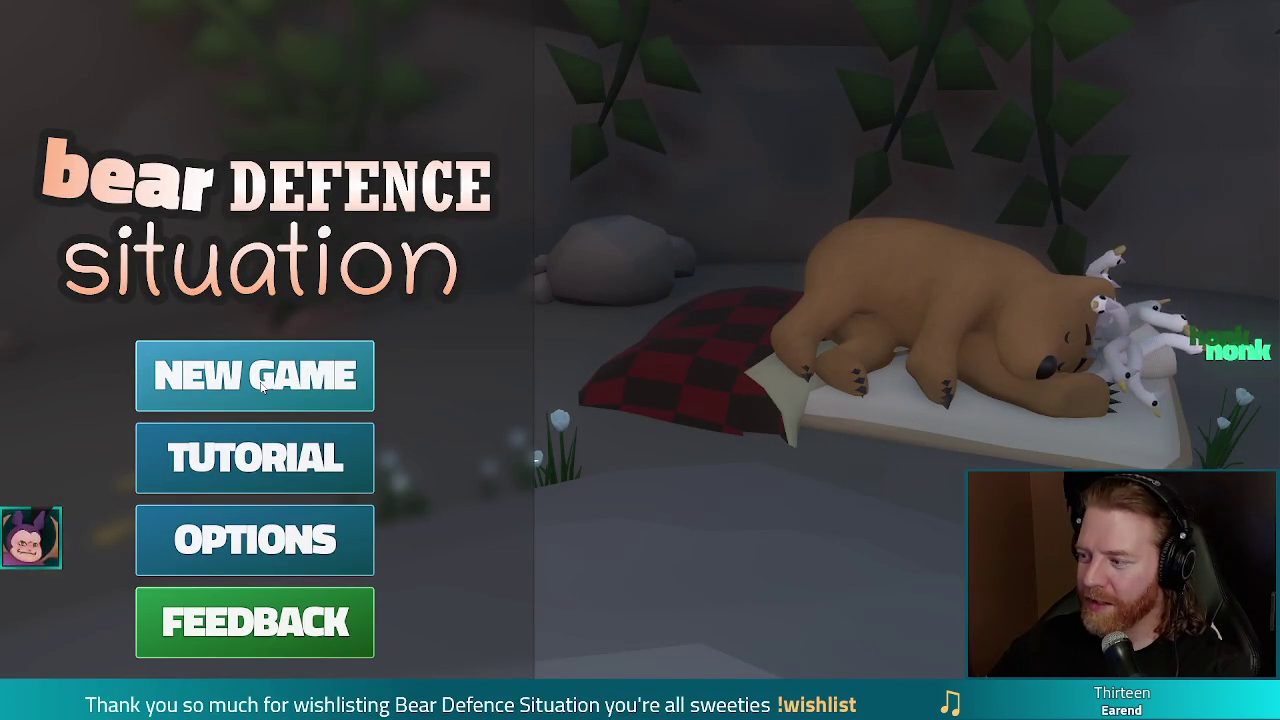
{"action": "left_click", "coordinate": [262, 385]}
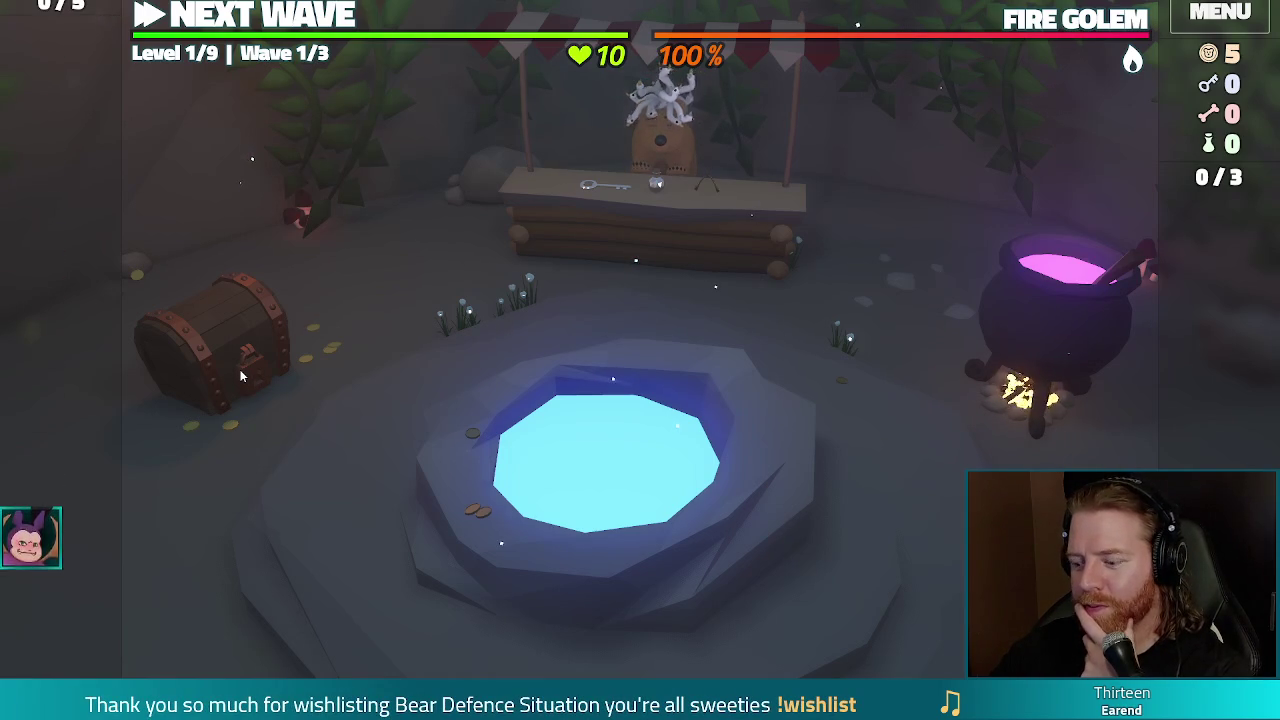
{"action": "left_click", "coordinate": [226, 378]}
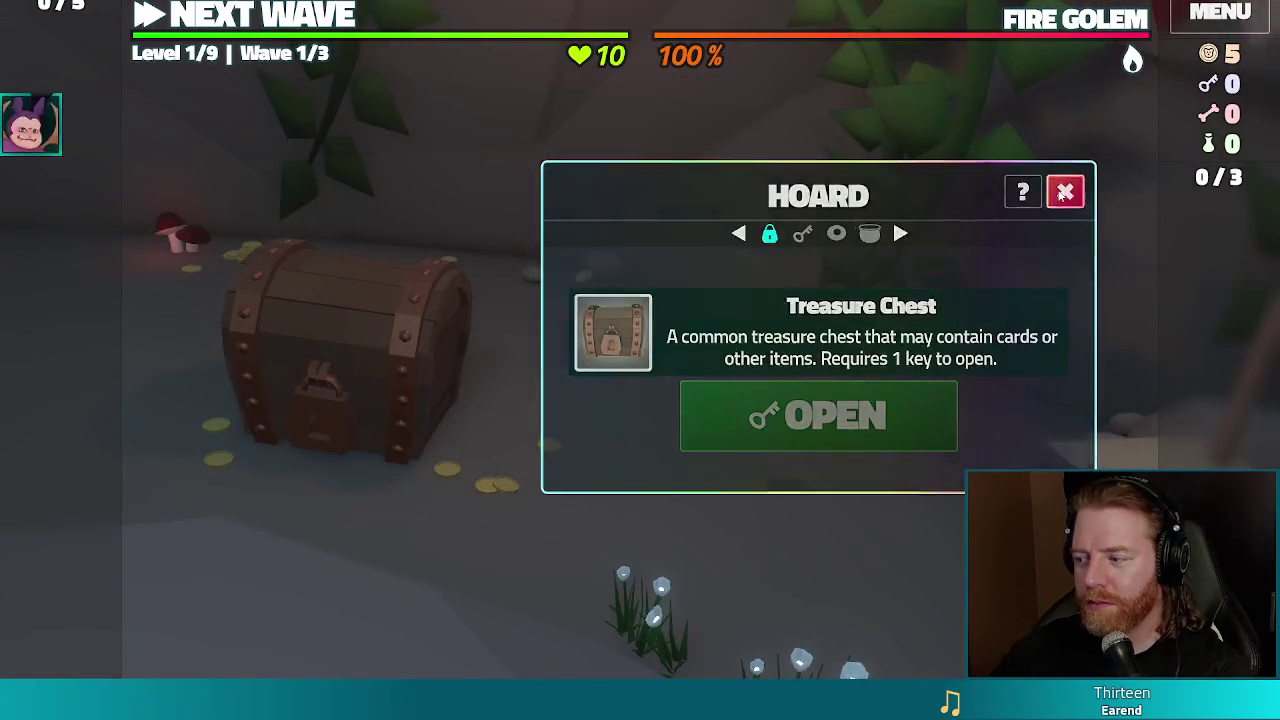
Close the Treasure Chest hoard panel and untick Fullscreen in the game's Settings.
{"action": "left_click", "coordinate": [1065, 192]}
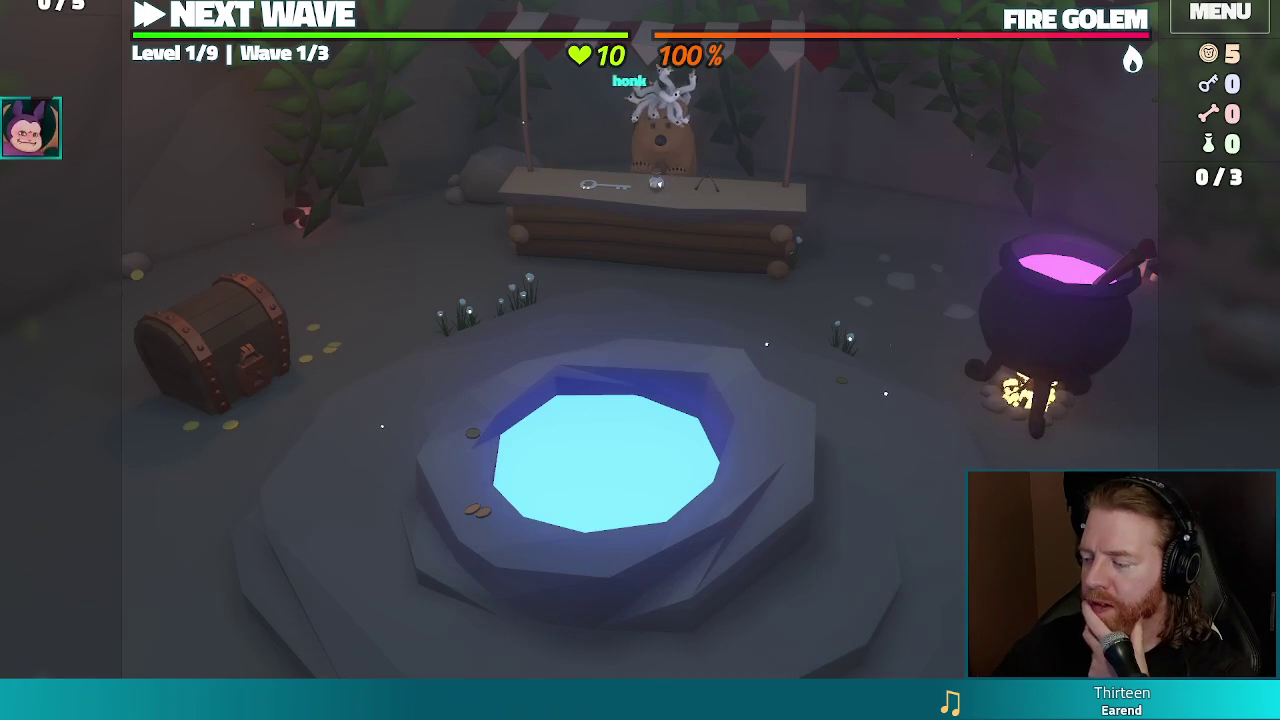
{"action": "left_click", "coordinate": [1195, 26]}
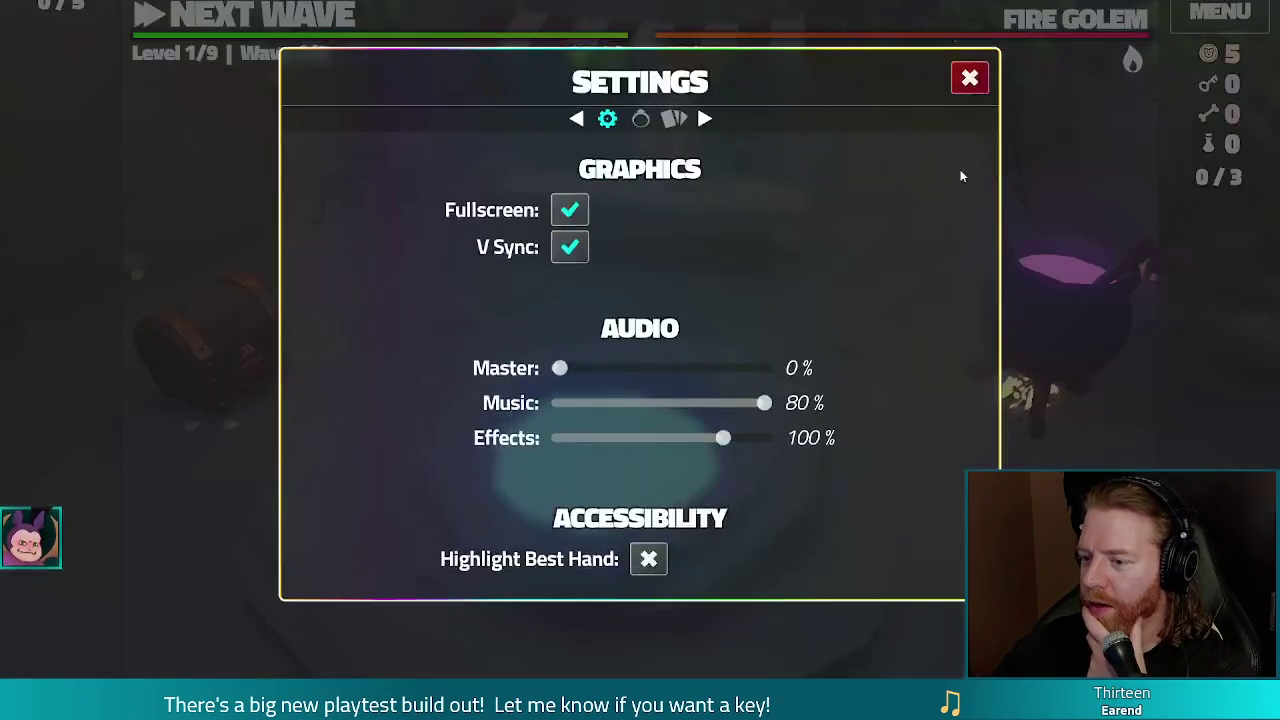
{"action": "left_click", "coordinate": [570, 210]}
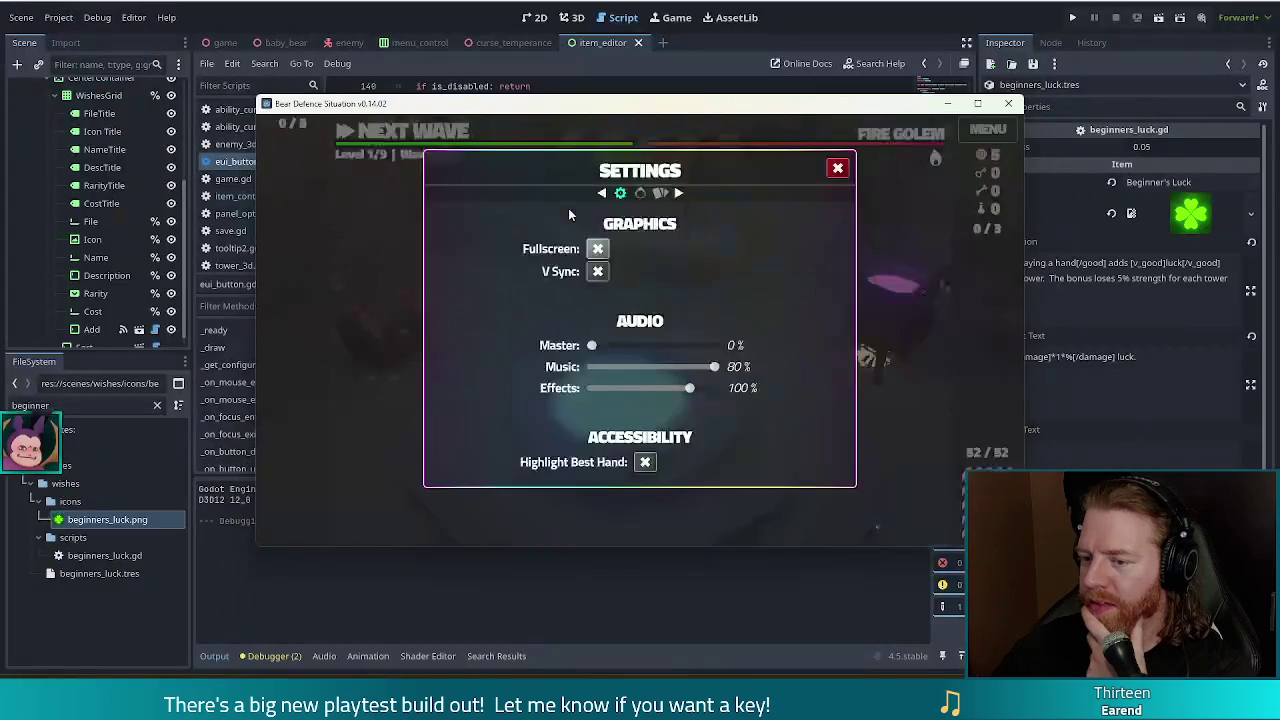
Toggle Fullscreen on and off again, then close Settings and the reopened menu.
{"action": "left_click", "coordinate": [598, 251]}
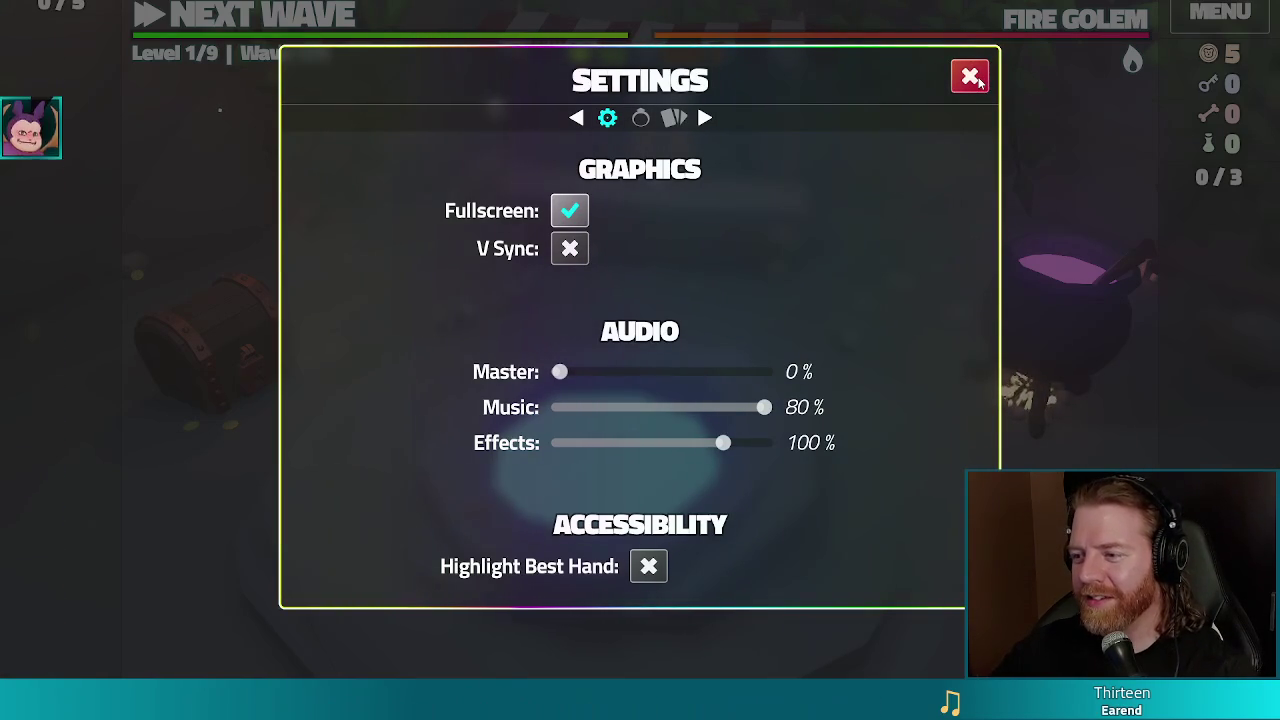
{"action": "left_click", "coordinate": [570, 211]}
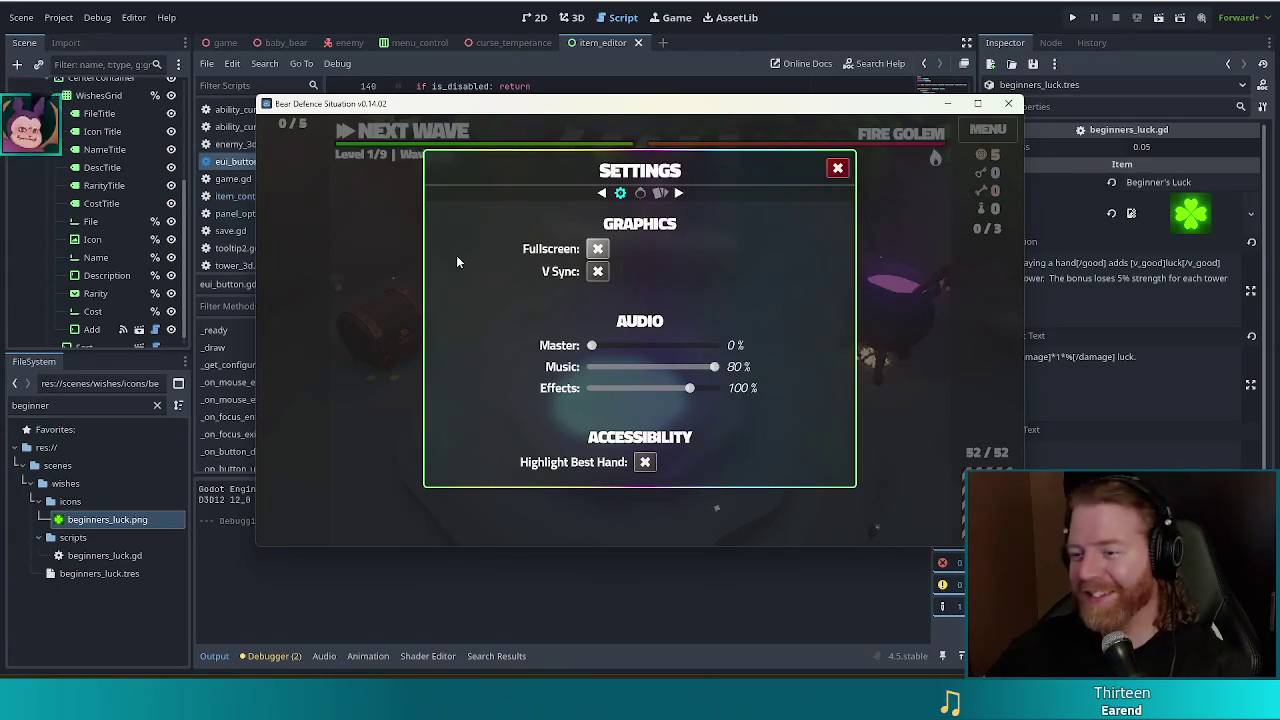
{"action": "left_click", "coordinate": [838, 168]}
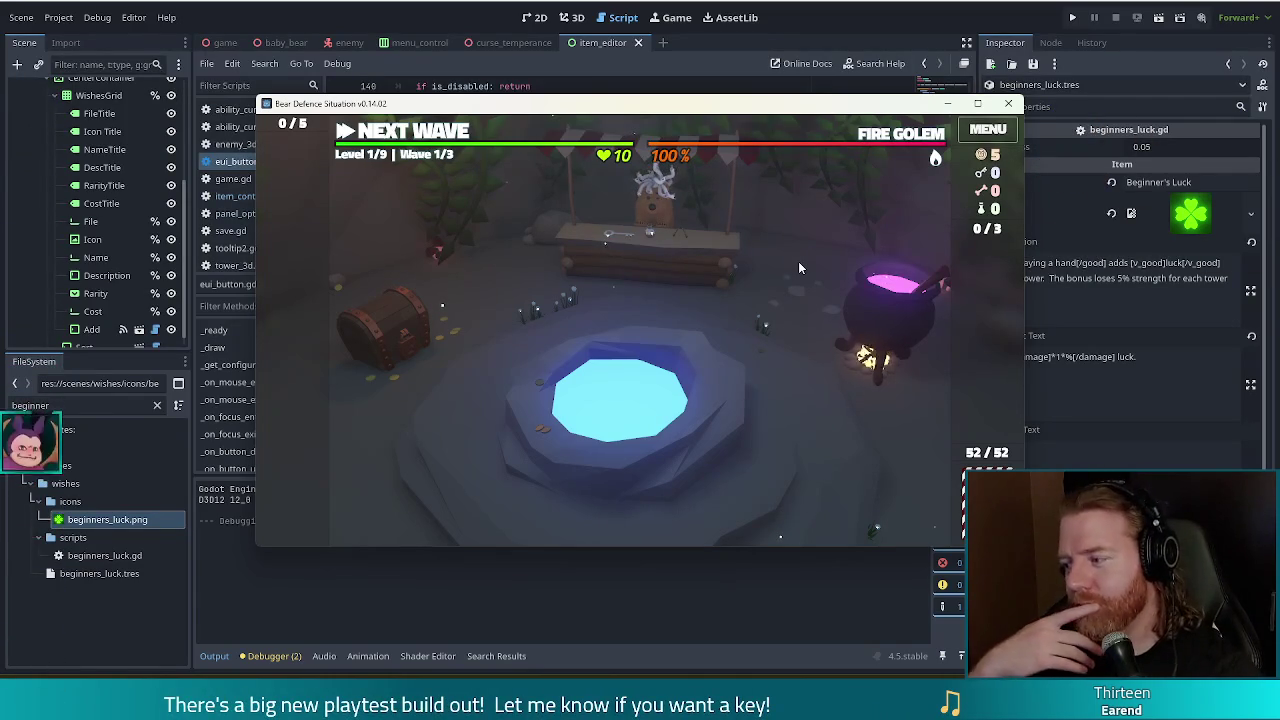
{"action": "left_click", "coordinate": [993, 133]}
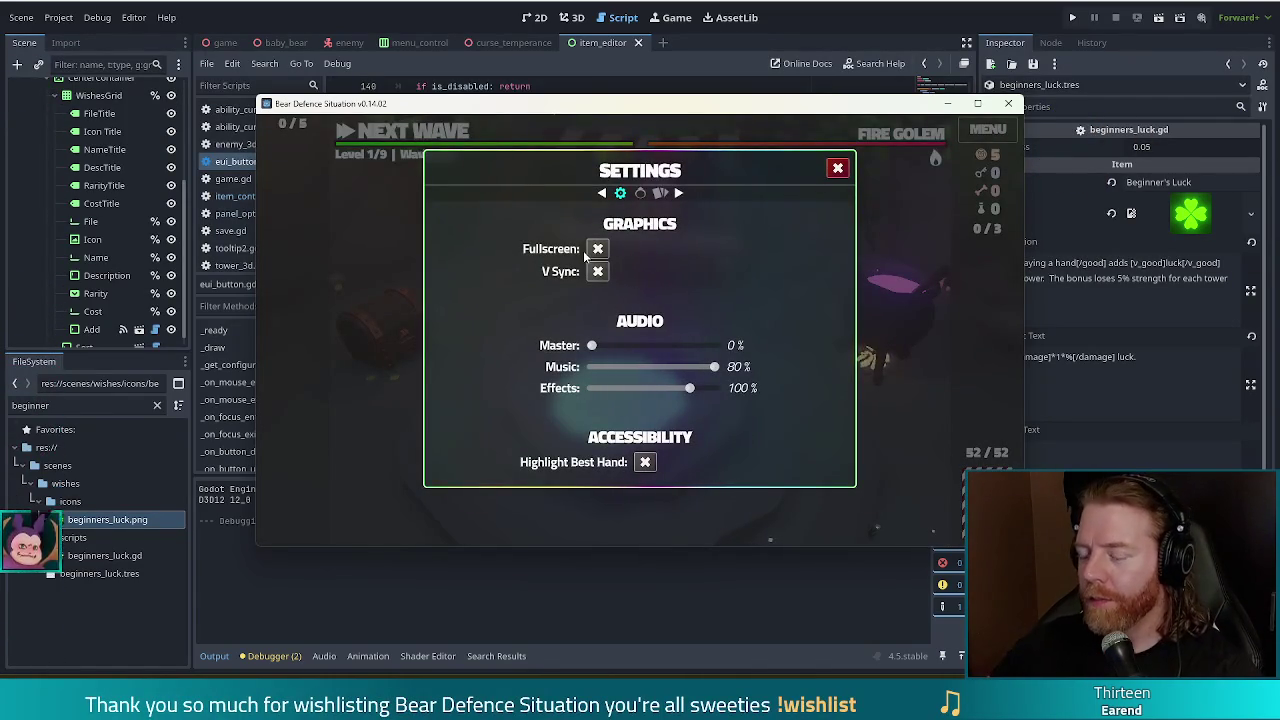
{"action": "left_click", "coordinate": [838, 168]}
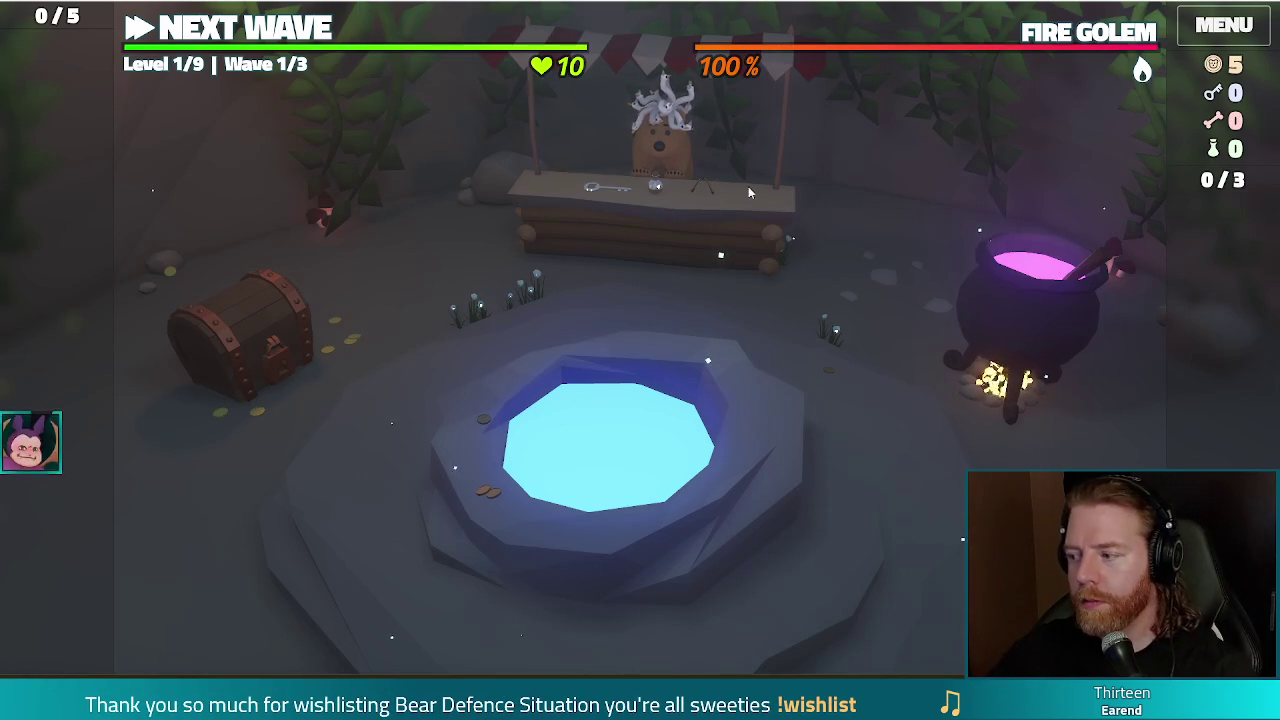
Run set_lives 0 in the console to end the run, then return to the title menu.
{"action": "key", "text": "grave"}
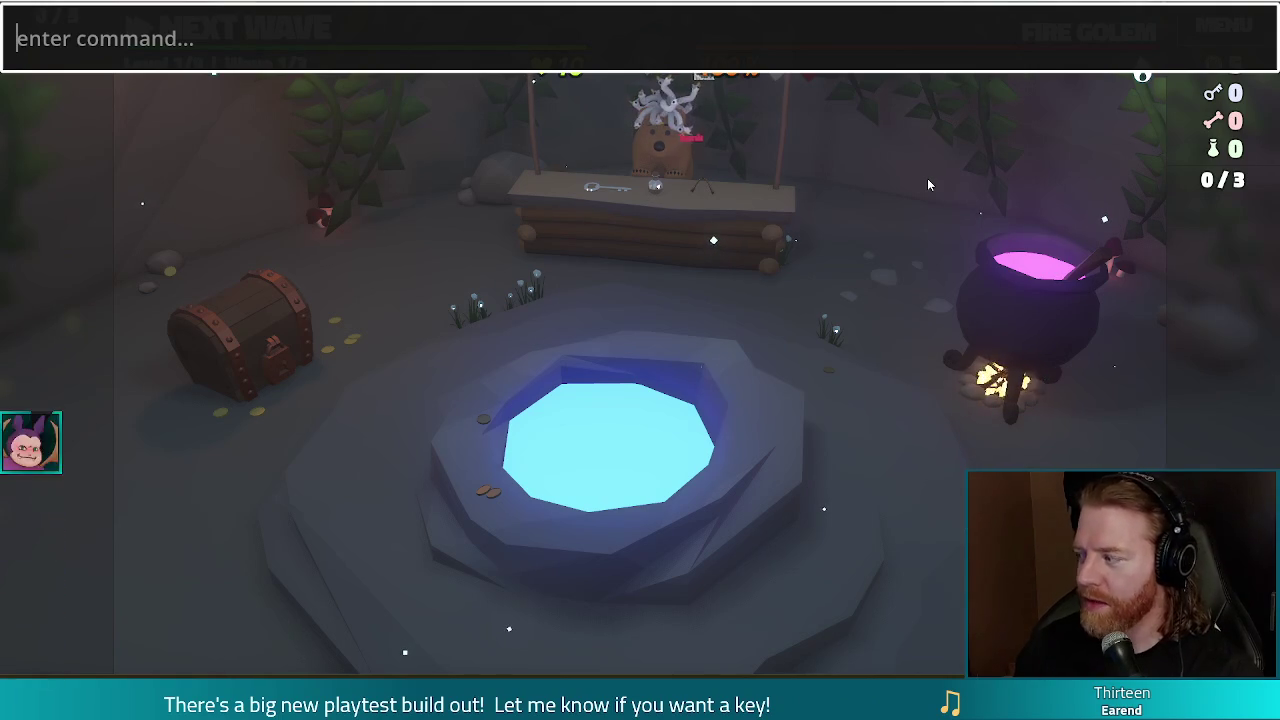
{"action": "type", "text": "set_lives 0"}
{"action": "key", "text": "Return"}
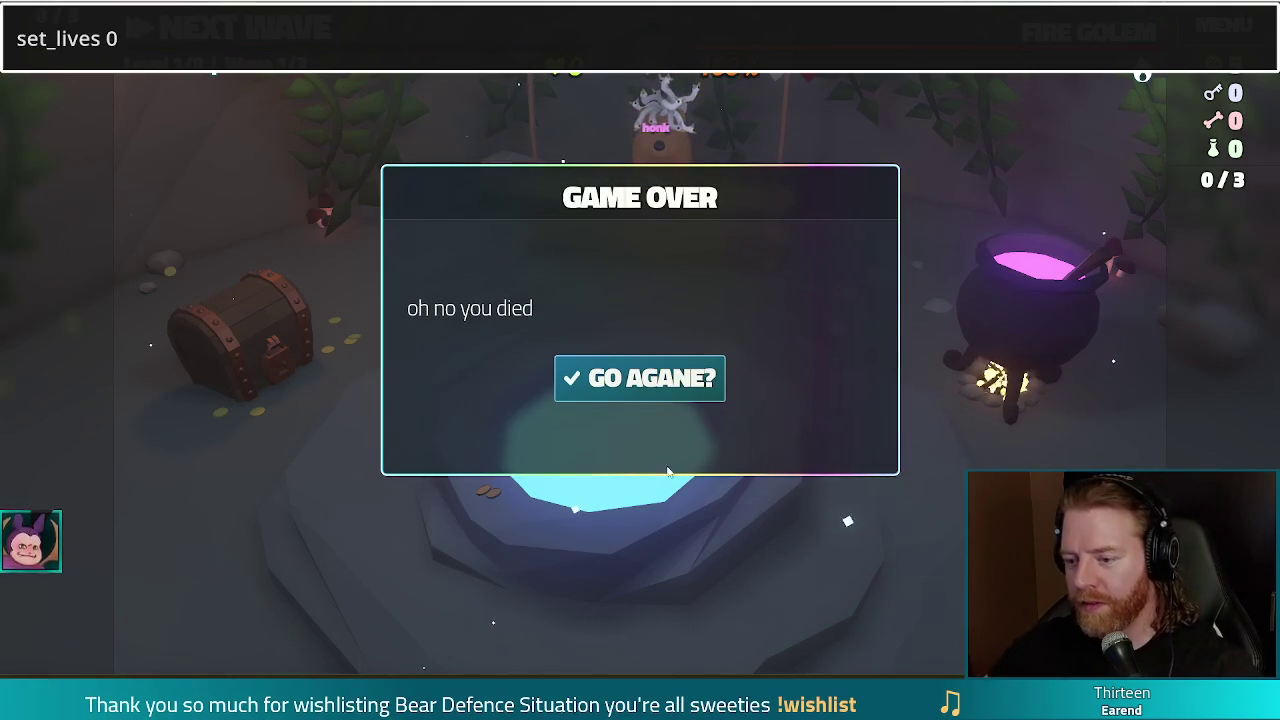
{"action": "left_click", "coordinate": [633, 381]}
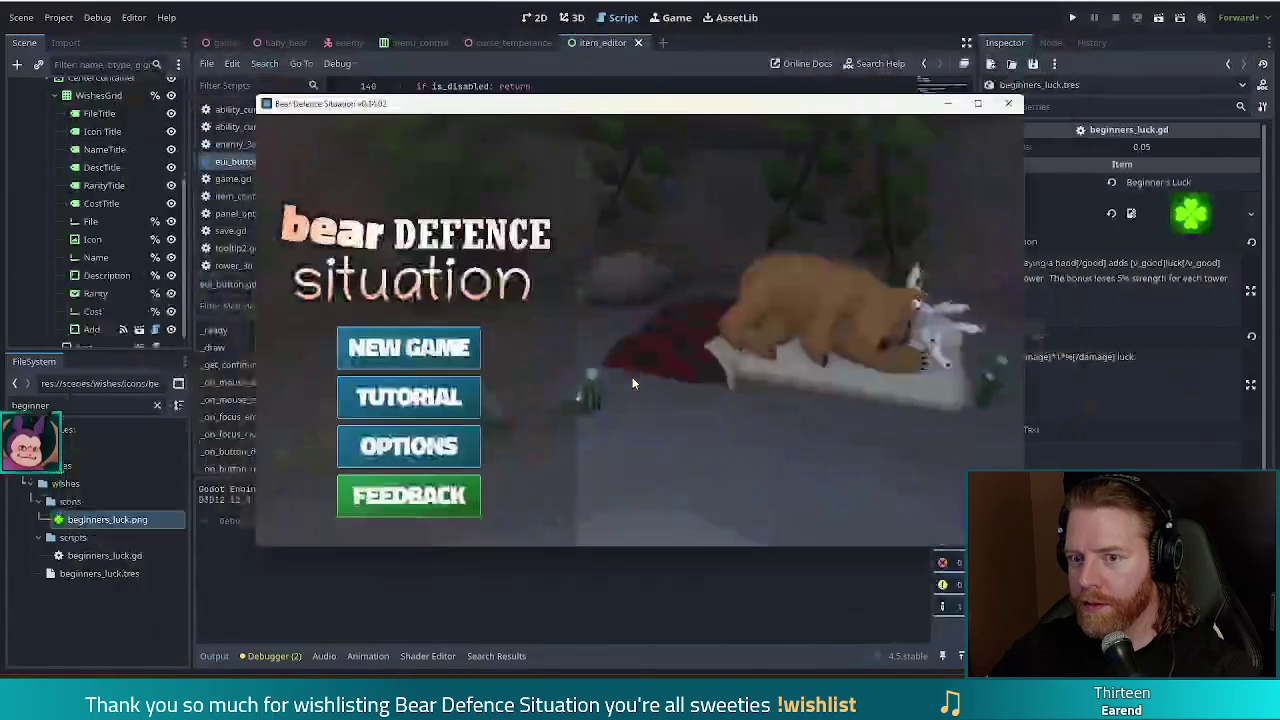
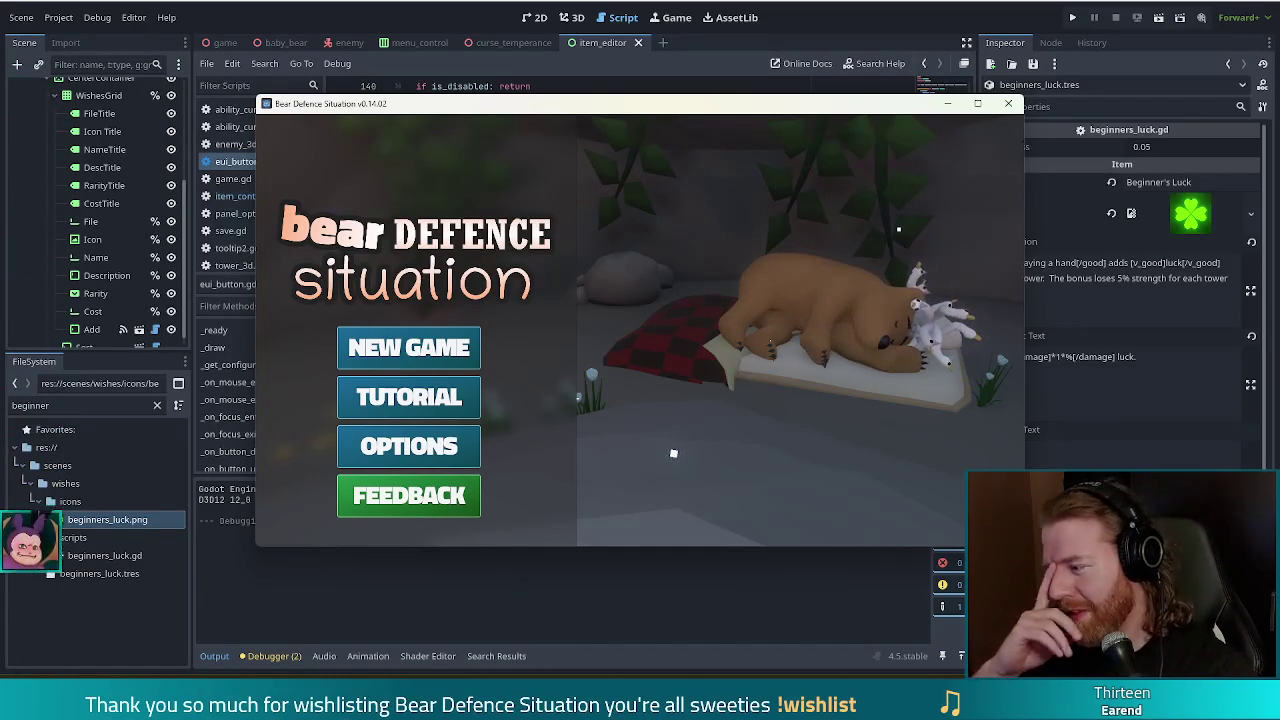
Move the game window aside and stop the running Bear Defence Situation test with F8.
{"action": "mouse_move", "coordinate": [714, 117]}
{"action": "left_mouse_down"}
{"action": "mouse_move", "coordinate": [663, 109]}
{"action": "mouse_move", "coordinate": [675, 111]}
{"action": "left_mouse_up"}
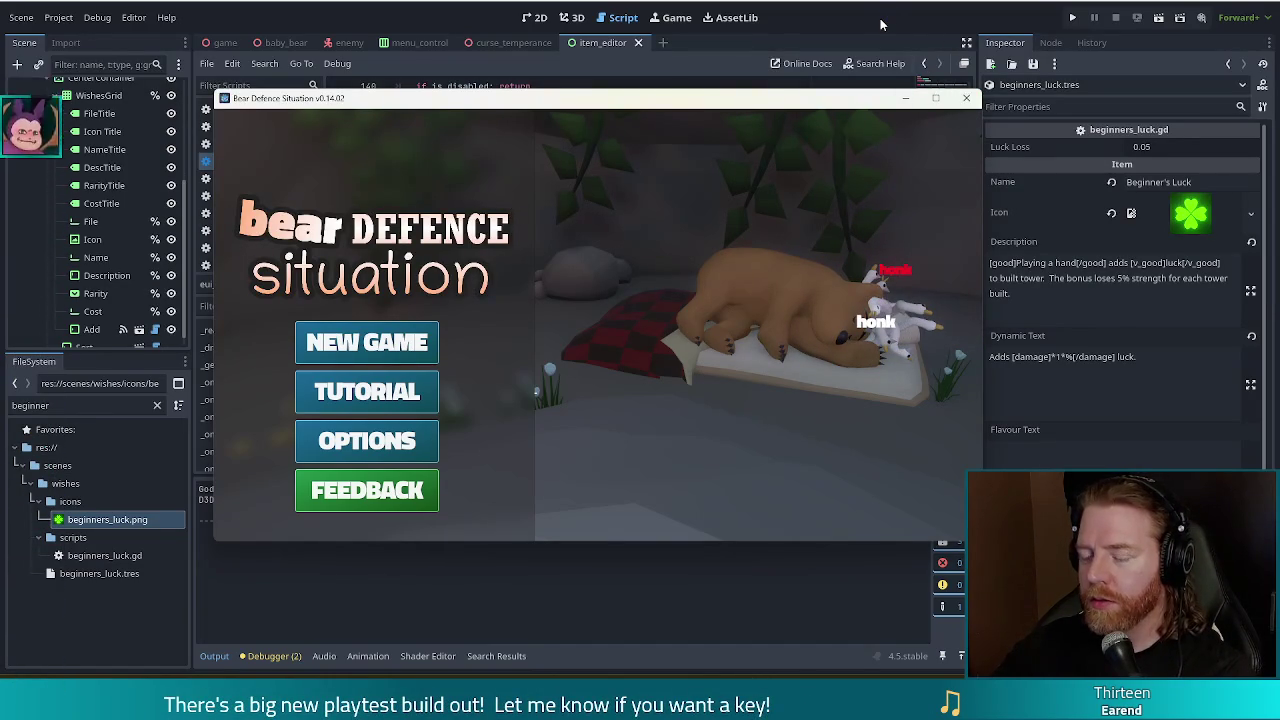
{"action": "key", "text": "F8"}
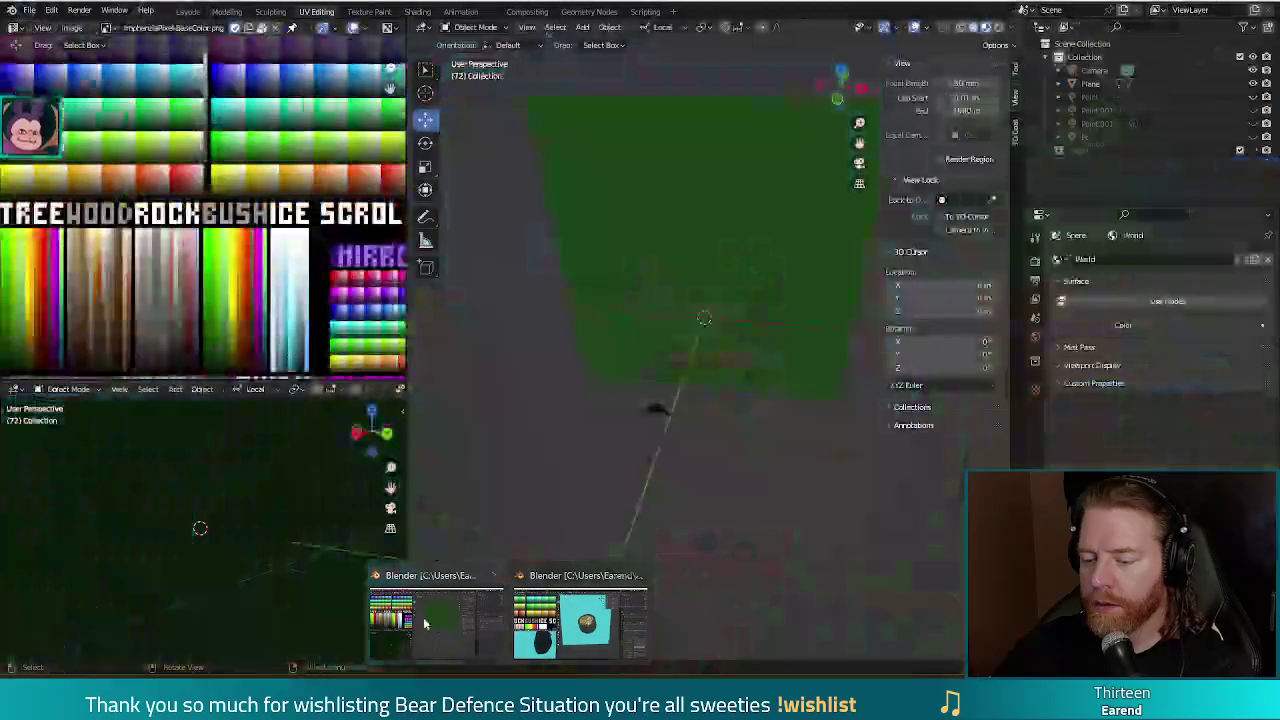
Switch to the coin-pot Blender file, return to Object Mode and select the pot.
{"action": "left_click", "coordinate": [570, 630]}
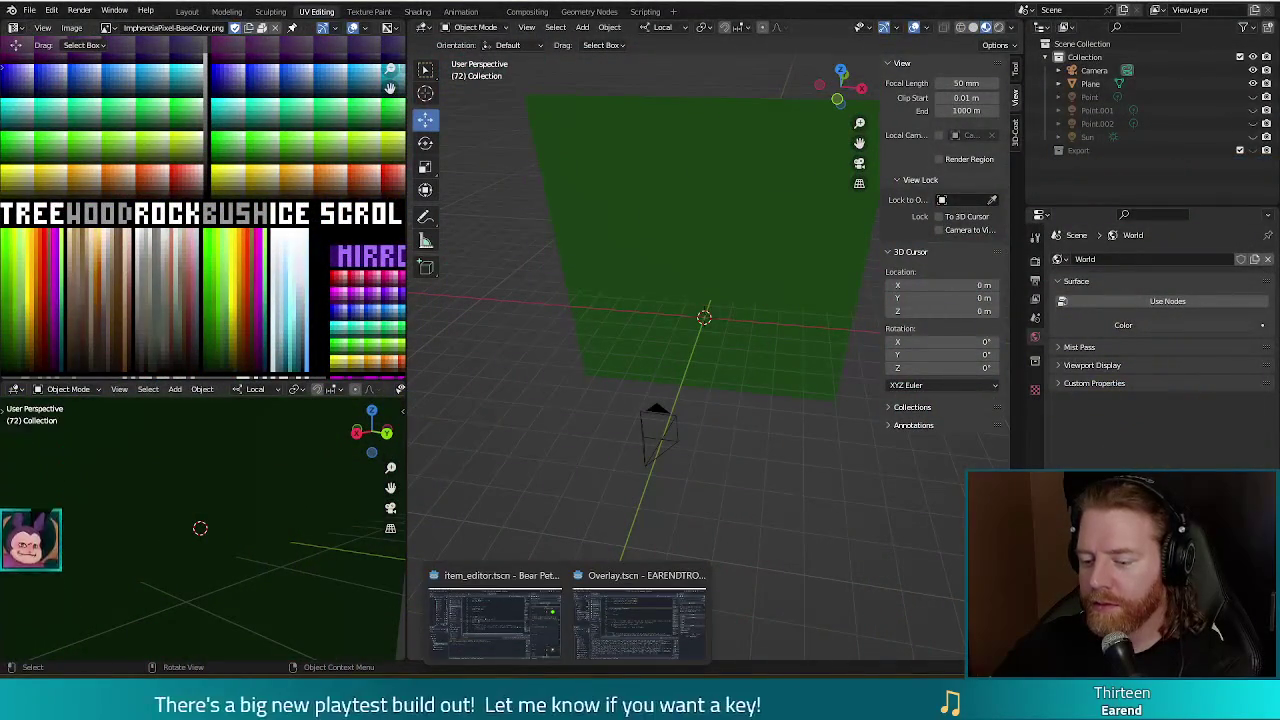
{"action": "left_click", "coordinate": [588, 615]}
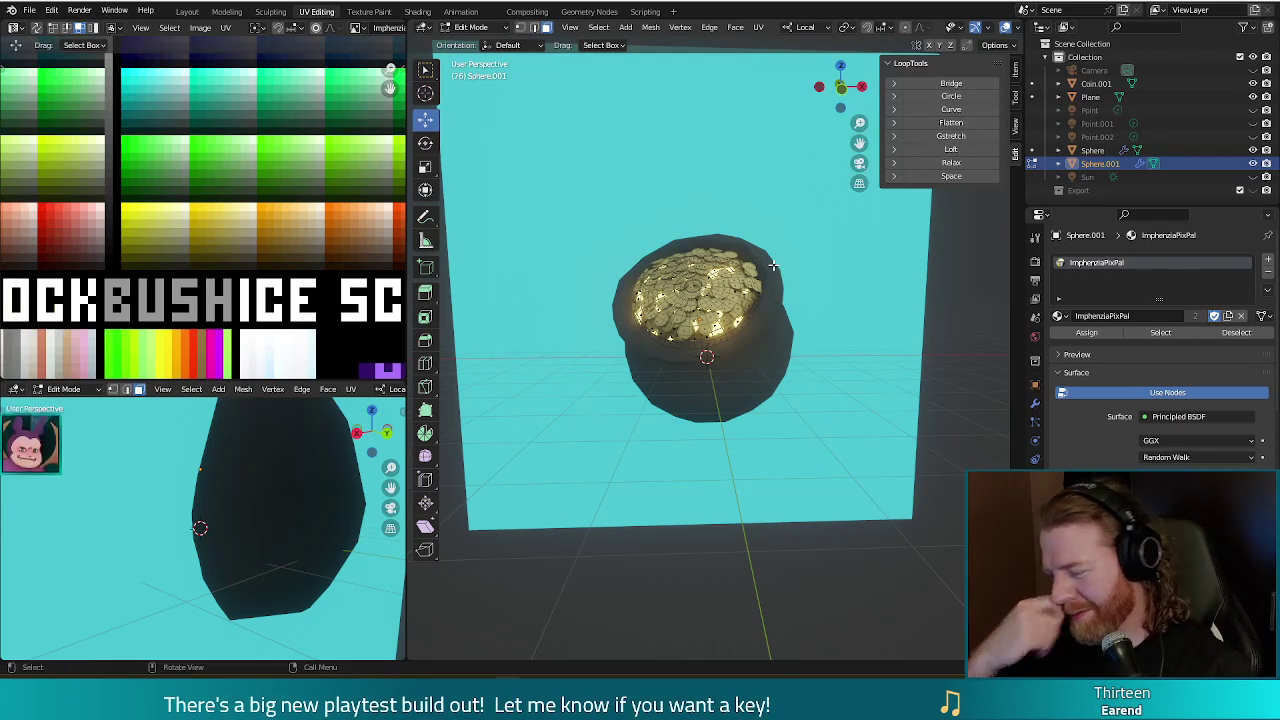
{"action": "key", "text": "Tab"}
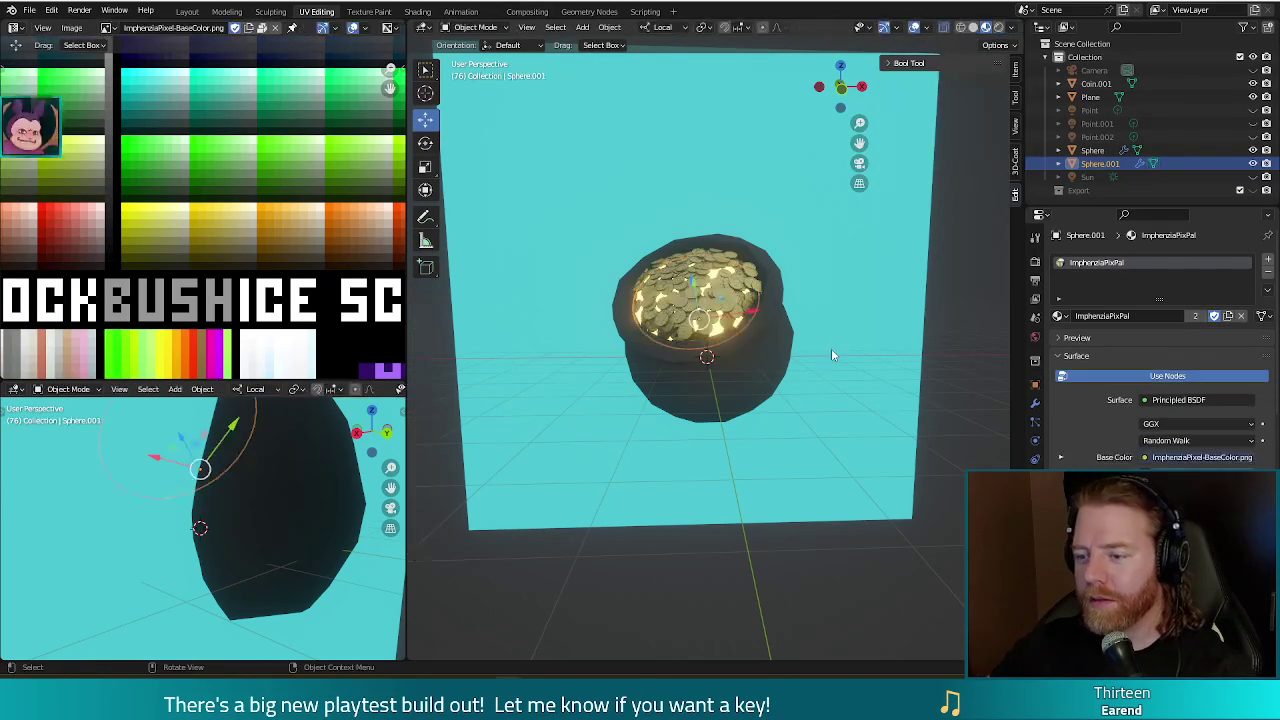
{"action": "left_click", "coordinate": [750, 349]}
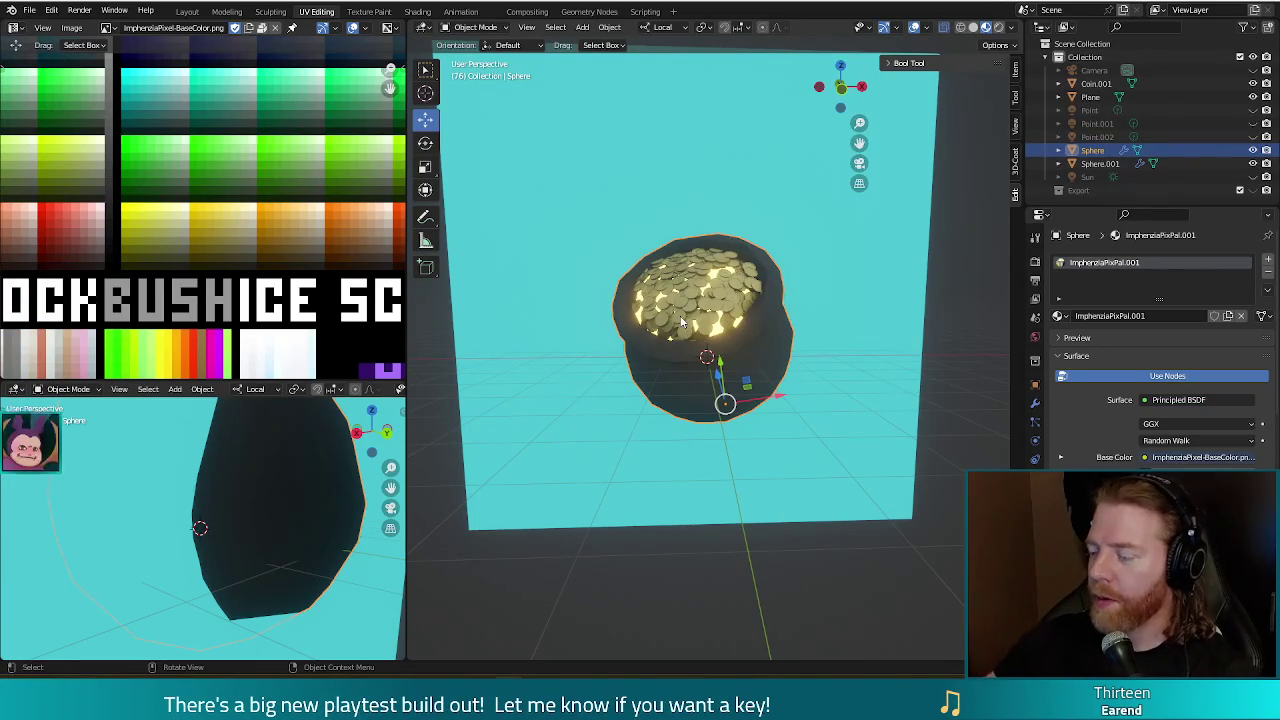
Select the pot in the viewport, leaving Coin.001 out of the selection.
{"action": "left_click", "coordinate": [767, 560]}
{"action": "mouse_move", "coordinate": [767, 560]}
{"action": "middle_mouse_down"}
{"action": "mouse_move", "coordinate": [737, 564]}
{"action": "mouse_move", "coordinate": [763, 566]}
{"action": "mouse_move", "coordinate": [717, 438]}
{"action": "middle_mouse_up"}
{"action": "left_click", "coordinate": [703, 396]}
{"action": "left_click", "coordinate": [703, 302], "text": "shift"}
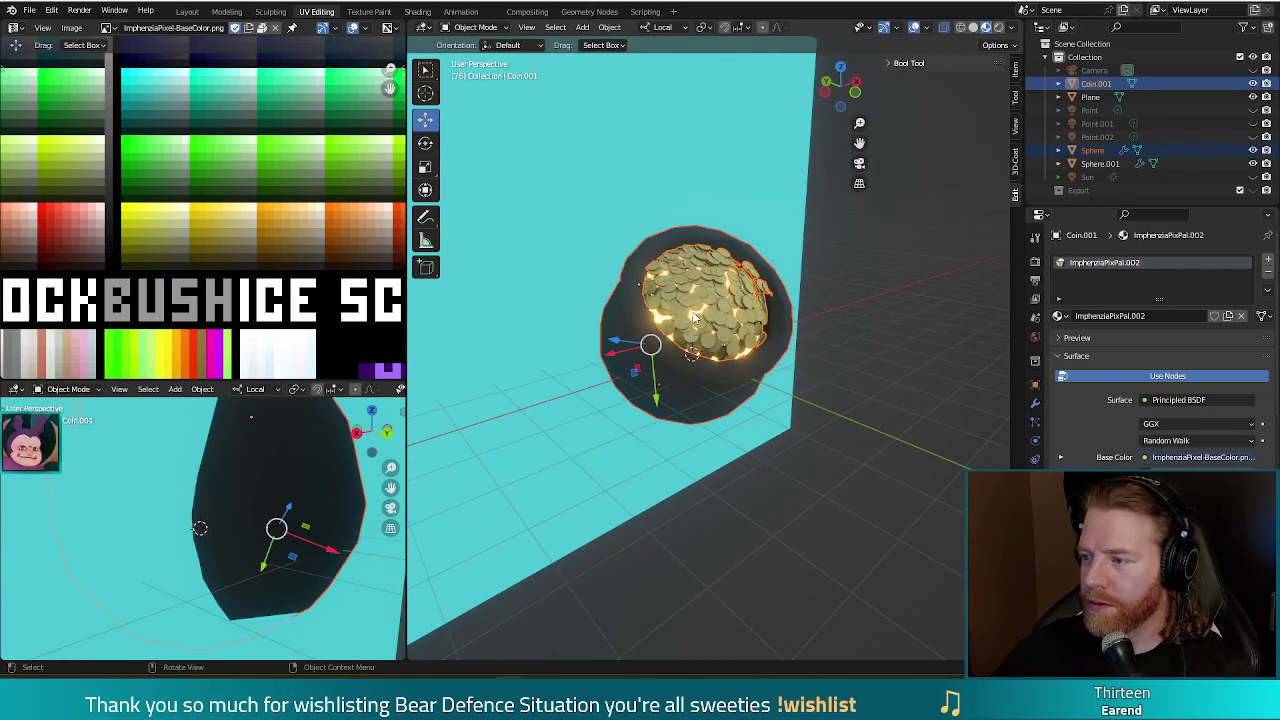
{"action": "left_click", "coordinate": [695, 317], "text": "shift"}
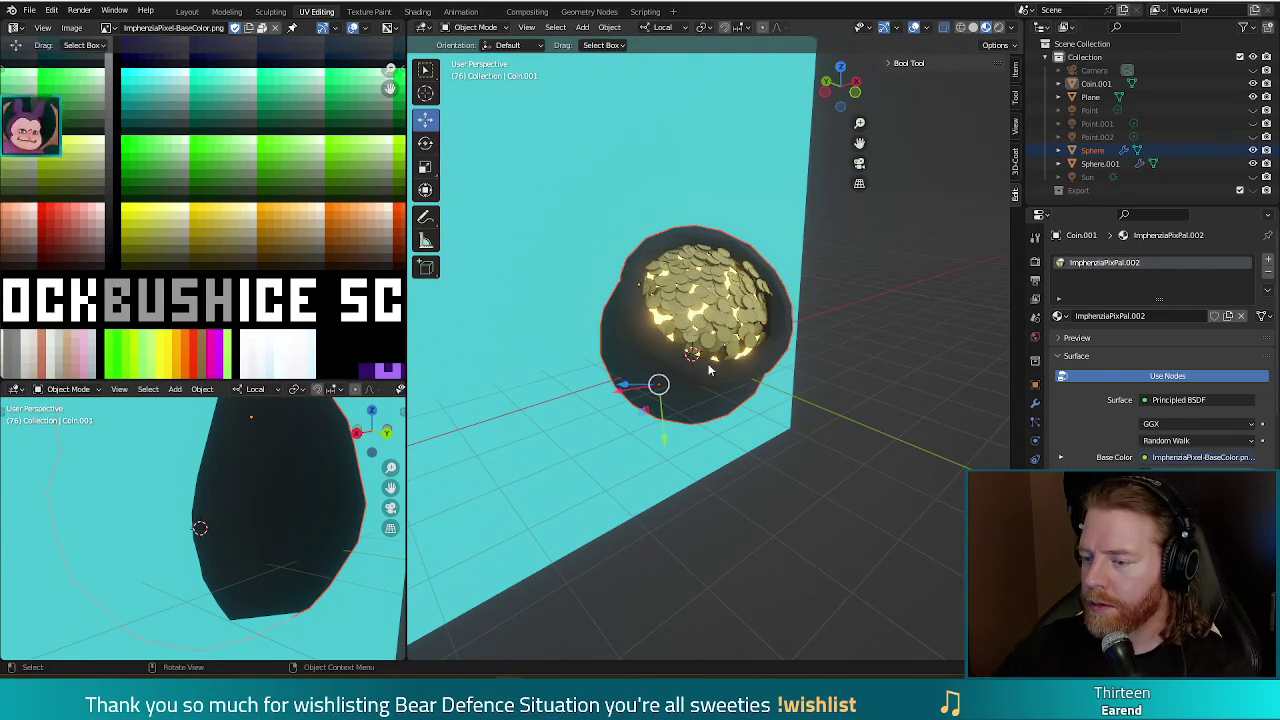
Add Sphere.001, Coin.001 and Plane to the selection from the outliner, checking the view.
{"action": "left_click", "coordinate": [1253, 164]}
{"action": "left_click", "coordinate": [1253, 164]}
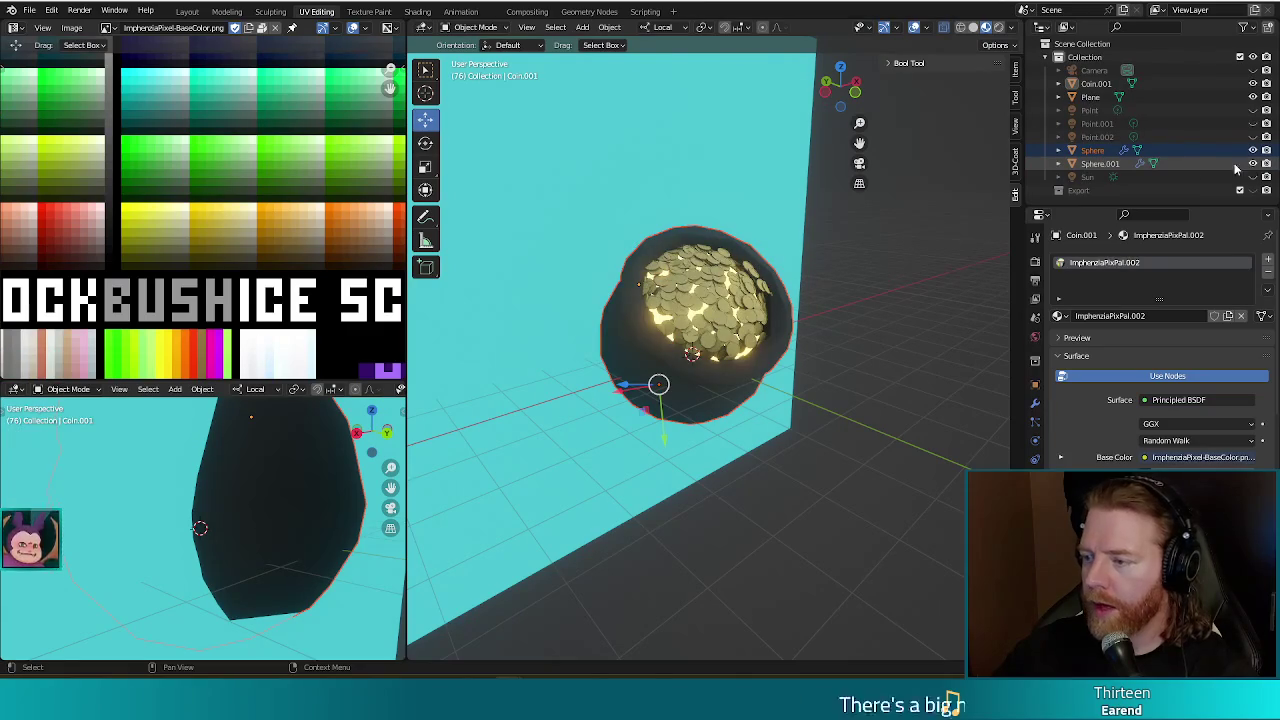
{"action": "left_click", "coordinate": [1100, 164], "text": "ctrl"}
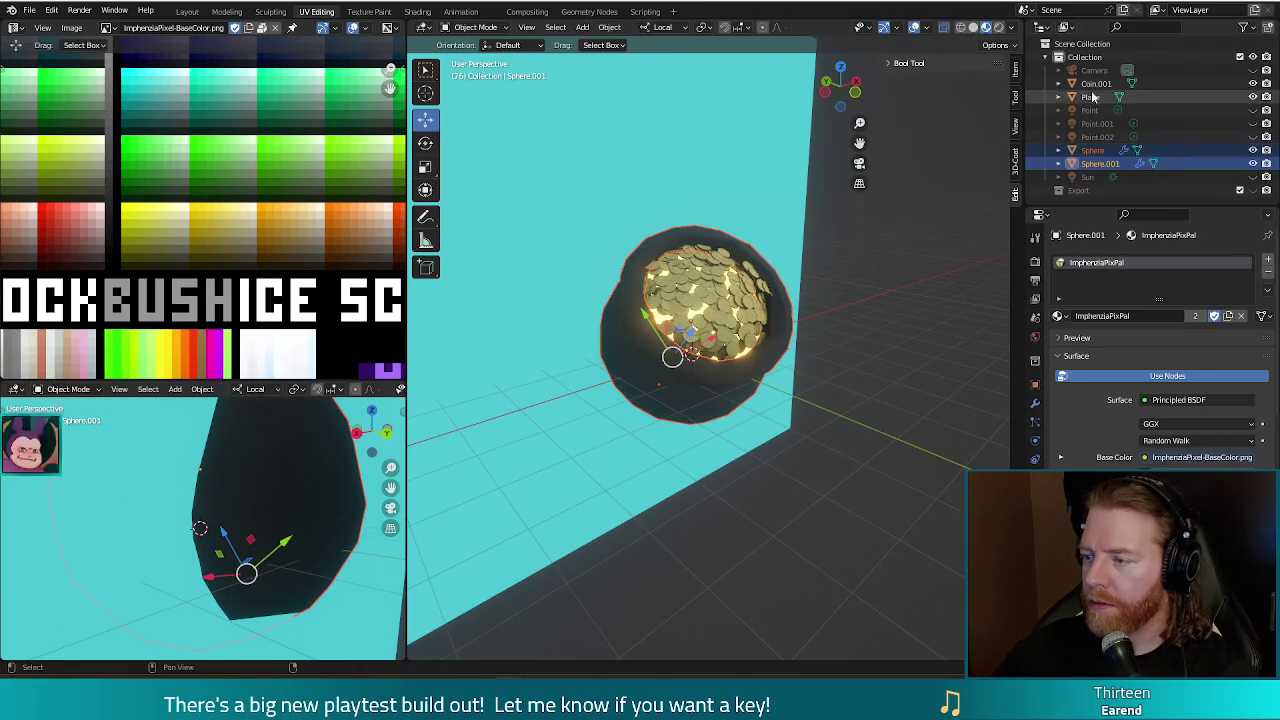
{"action": "left_click", "coordinate": [1095, 97], "text": "ctrl"}
{"action": "left_click", "coordinate": [1095, 83], "text": "ctrl"}
{"action": "mouse_move", "coordinate": [844, 291]}
{"action": "middle_mouse_down"}
{"action": "mouse_move", "coordinate": [873, 344]}
{"action": "mouse_move", "coordinate": [706, 333]}
{"action": "mouse_move", "coordinate": [853, 369]}
{"action": "middle_mouse_up"}
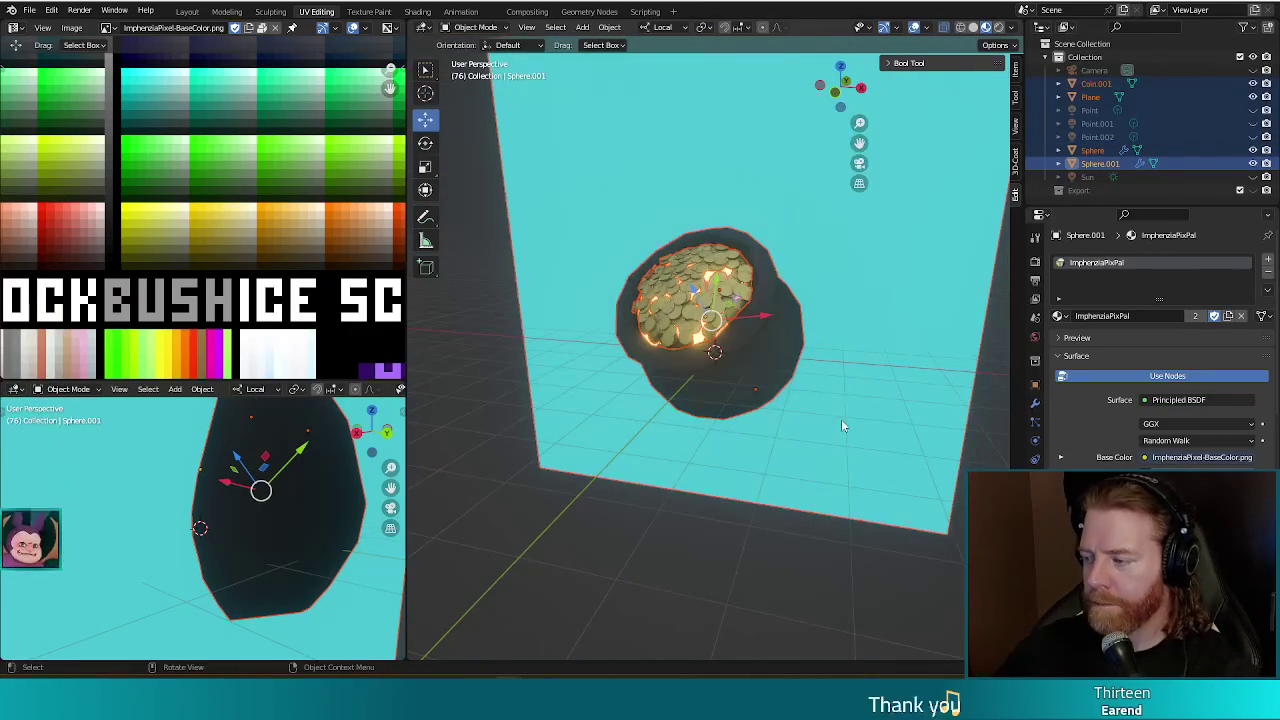
{"action": "left_click", "coordinate": [929, 272], "text": "shift"}
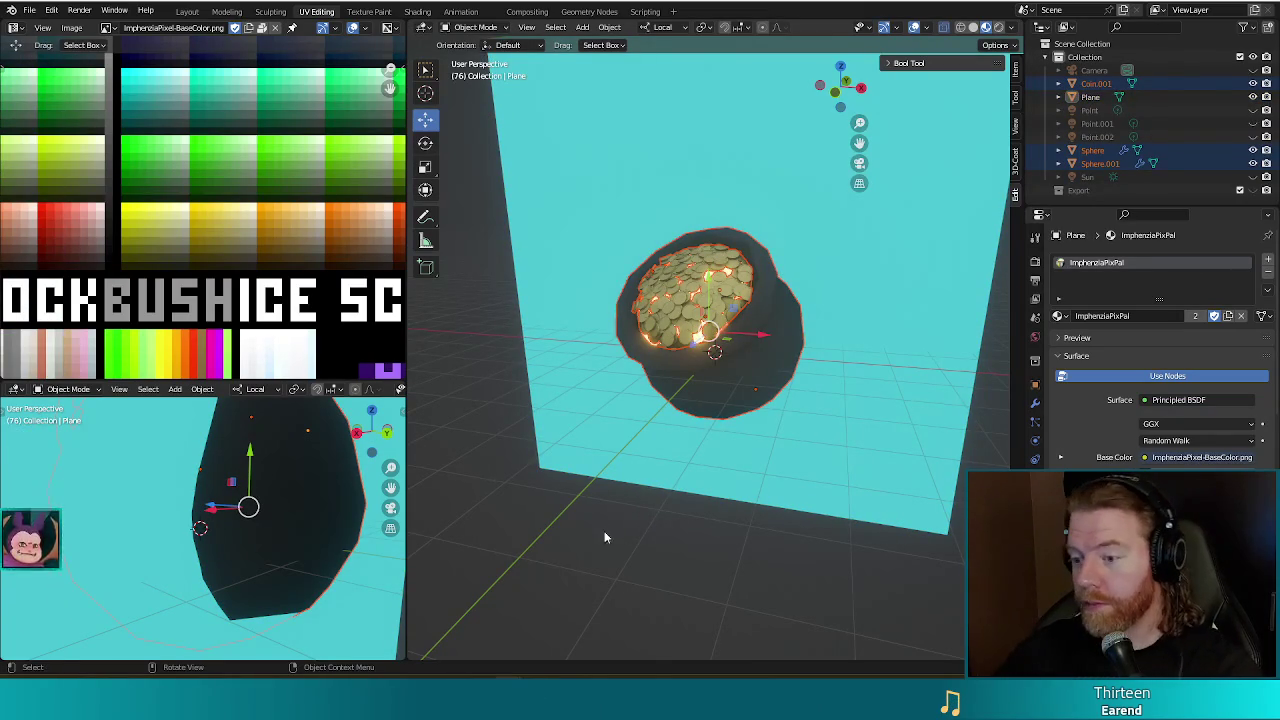
{"action": "middle_click_drag", "start_coordinate": [606, 538], "coordinate": [604, 516]}
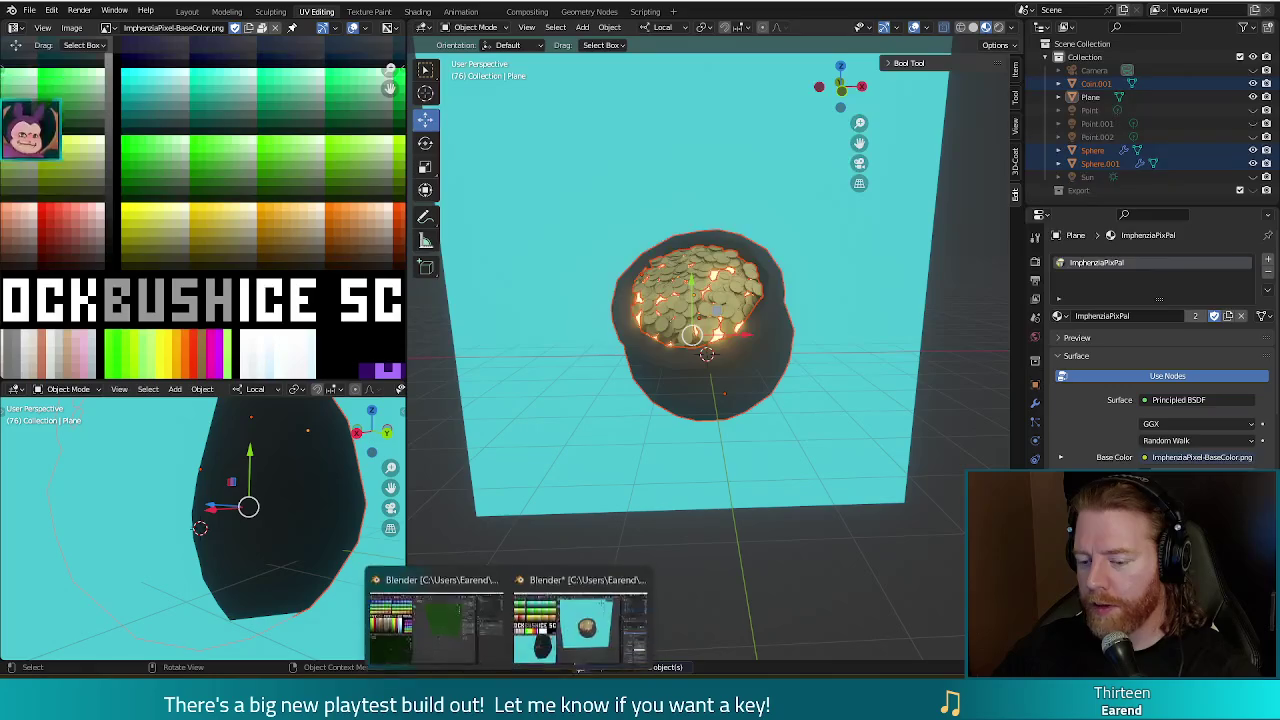
Paste the pot objects into the green-plane scene and move them to the upper left.
{"action": "left_click", "coordinate": [467, 645]}
{"action": "key", "text": "ctrl+v"}
{"action": "mouse_move", "coordinate": [733, 478]}
{"action": "middle_mouse_down"}
{"action": "mouse_move", "coordinate": [800, 410]}
{"action": "mouse_move", "coordinate": [721, 376]}
{"action": "mouse_move", "coordinate": [830, 392]}
{"action": "mouse_move", "coordinate": [790, 378]}
{"action": "middle_mouse_up"}
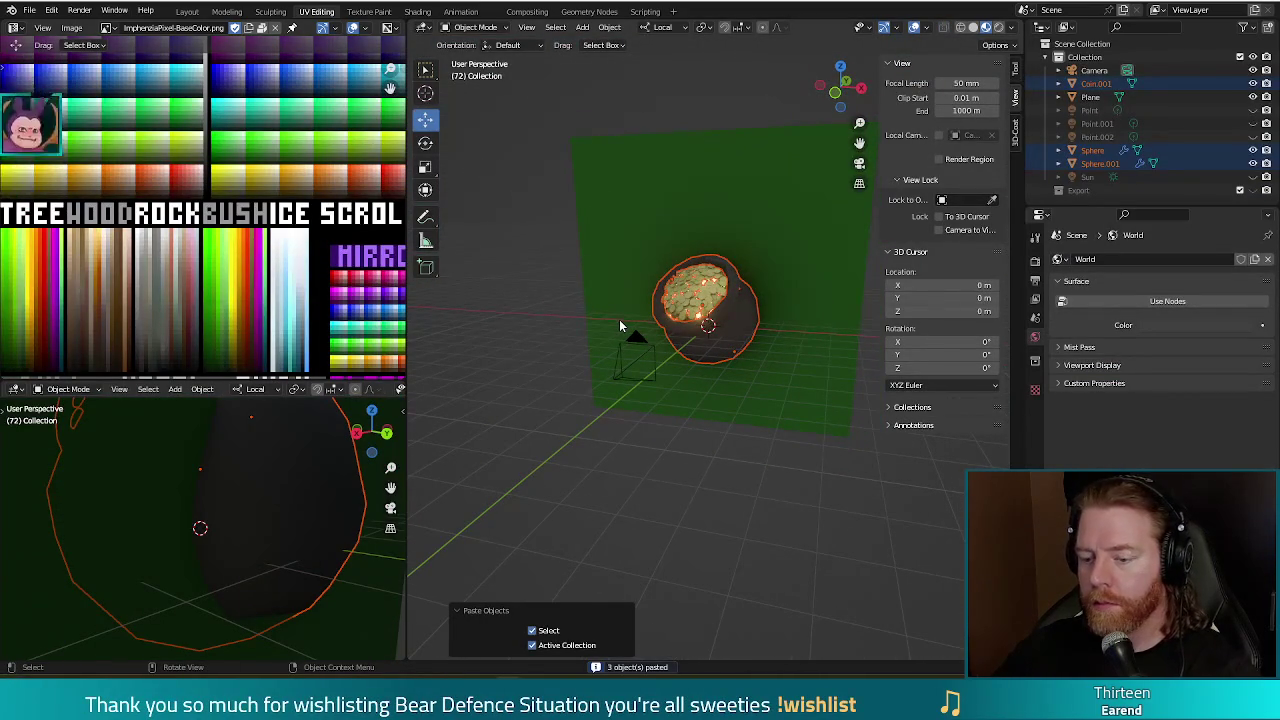
{"action": "key", "text": "space"}
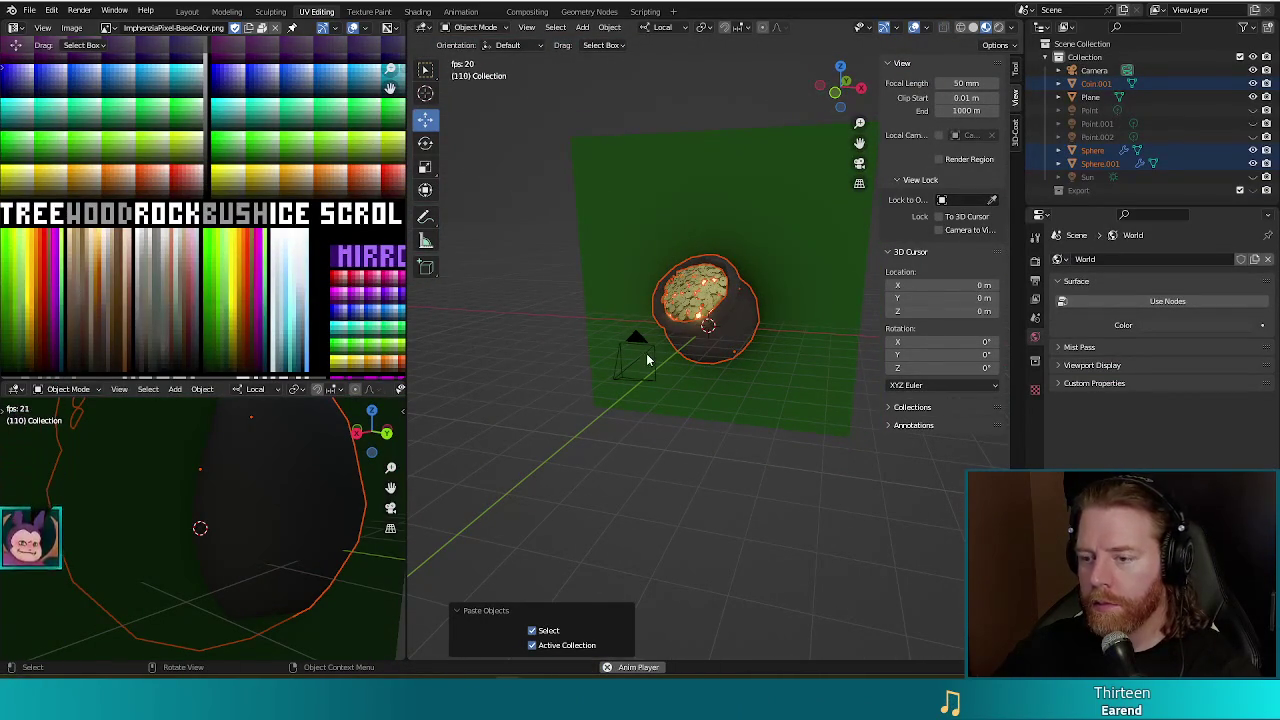
{"action": "key", "text": "space"}
{"action": "key", "text": "g"}
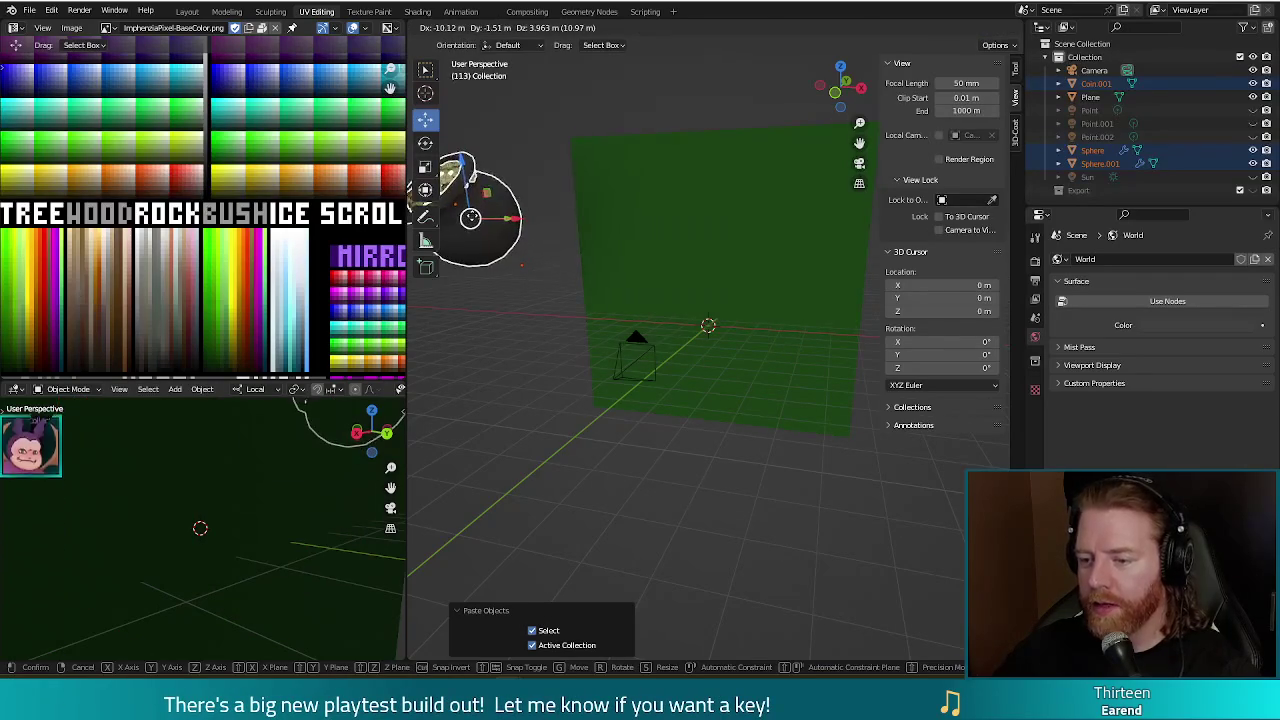
{"action": "left_click", "coordinate": [590, 405]}
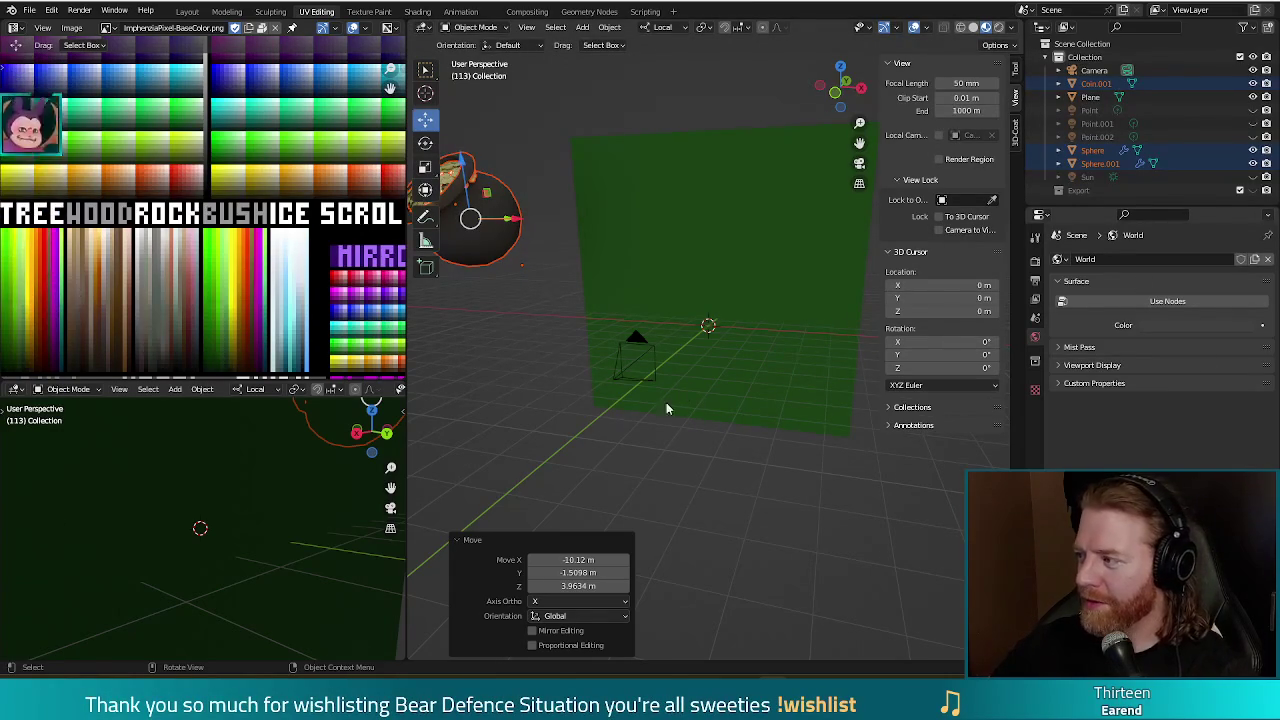
Open tower_fire.blend in the pot-of-gold window without saving.
{"action": "key", "text": "alt+Tab"}
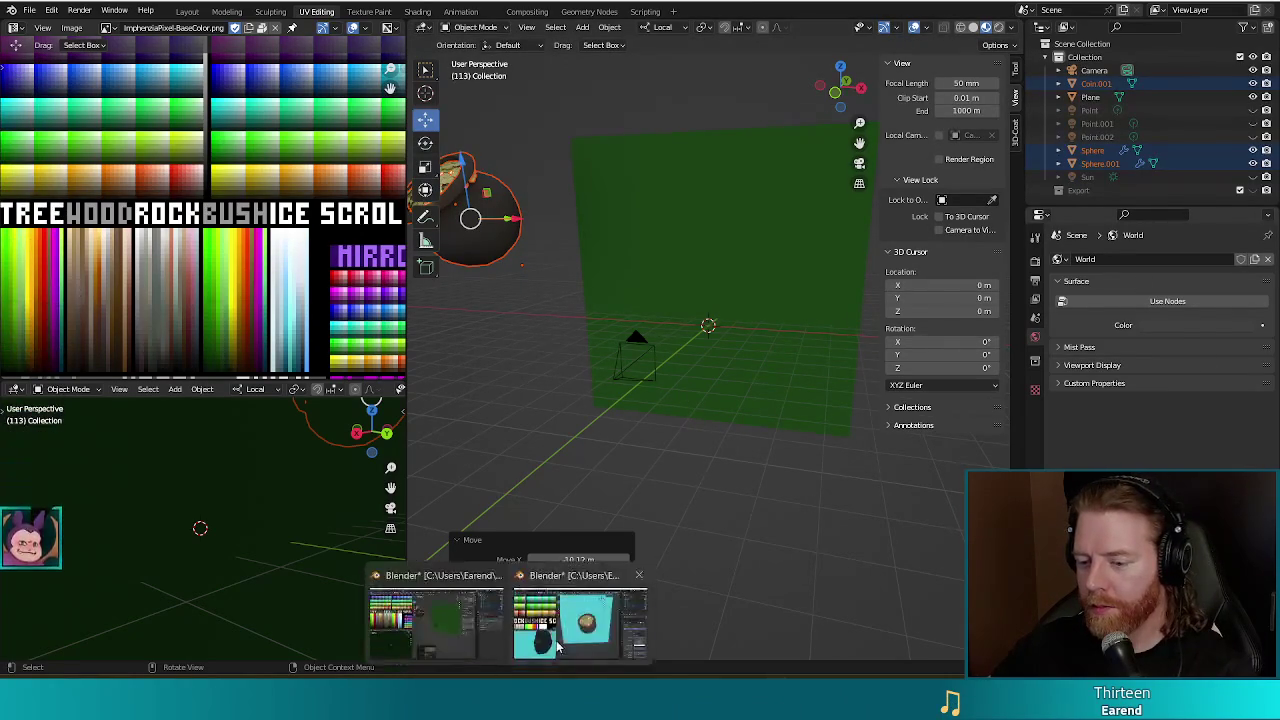
{"action": "left_click", "coordinate": [27, 12]}
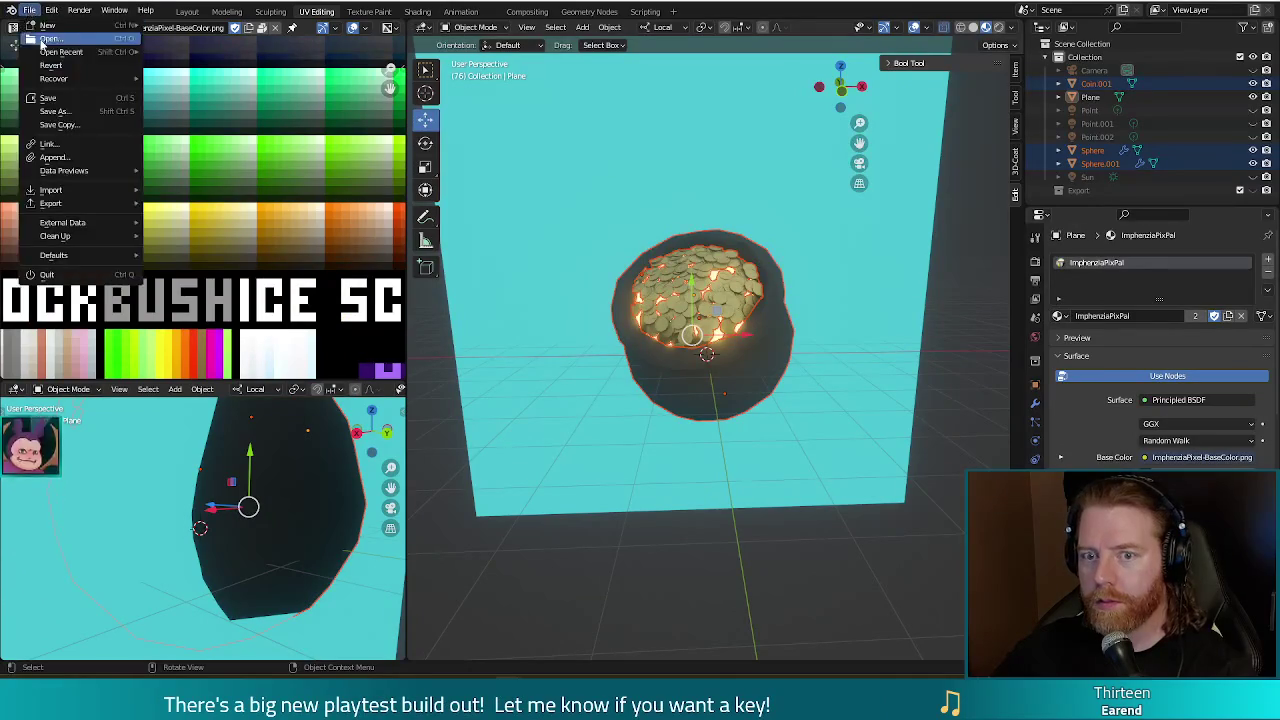
{"action": "left_click", "coordinate": [42, 45]}
{"action": "left_click", "coordinate": [665, 361]}
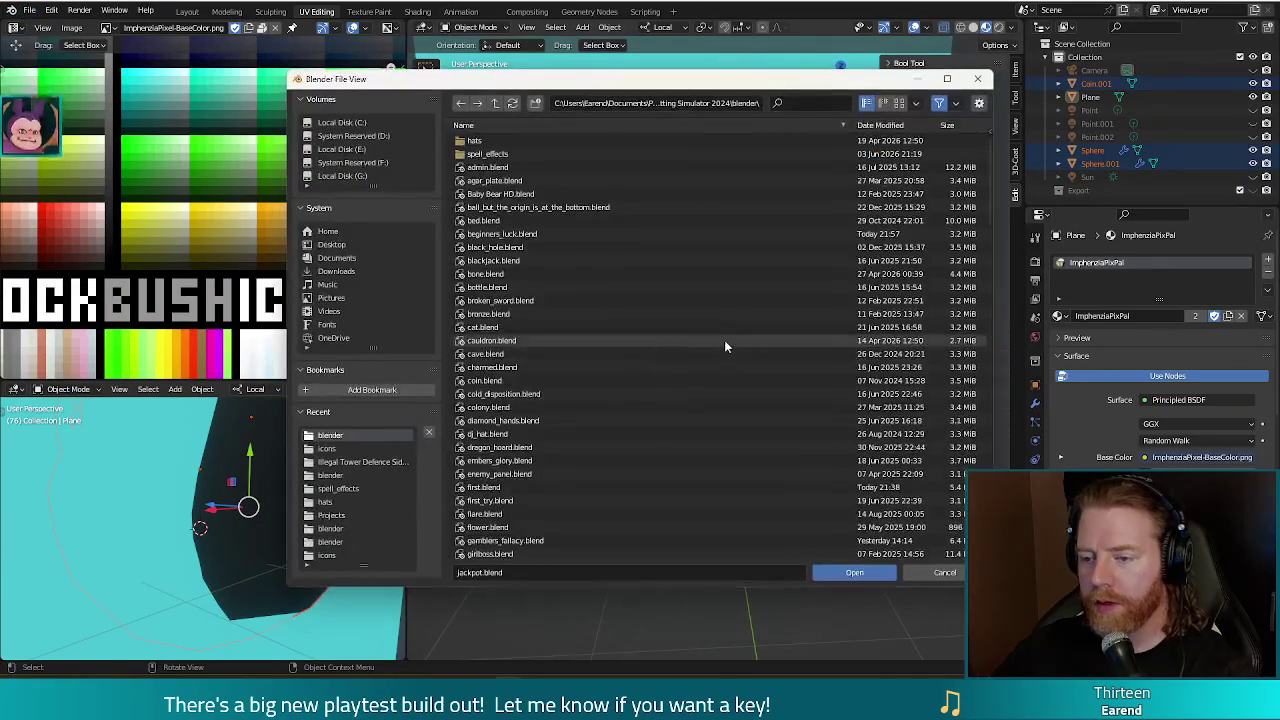
{"action": "left_click_drag", "start_coordinate": [987, 158], "coordinate": [967, 427]}
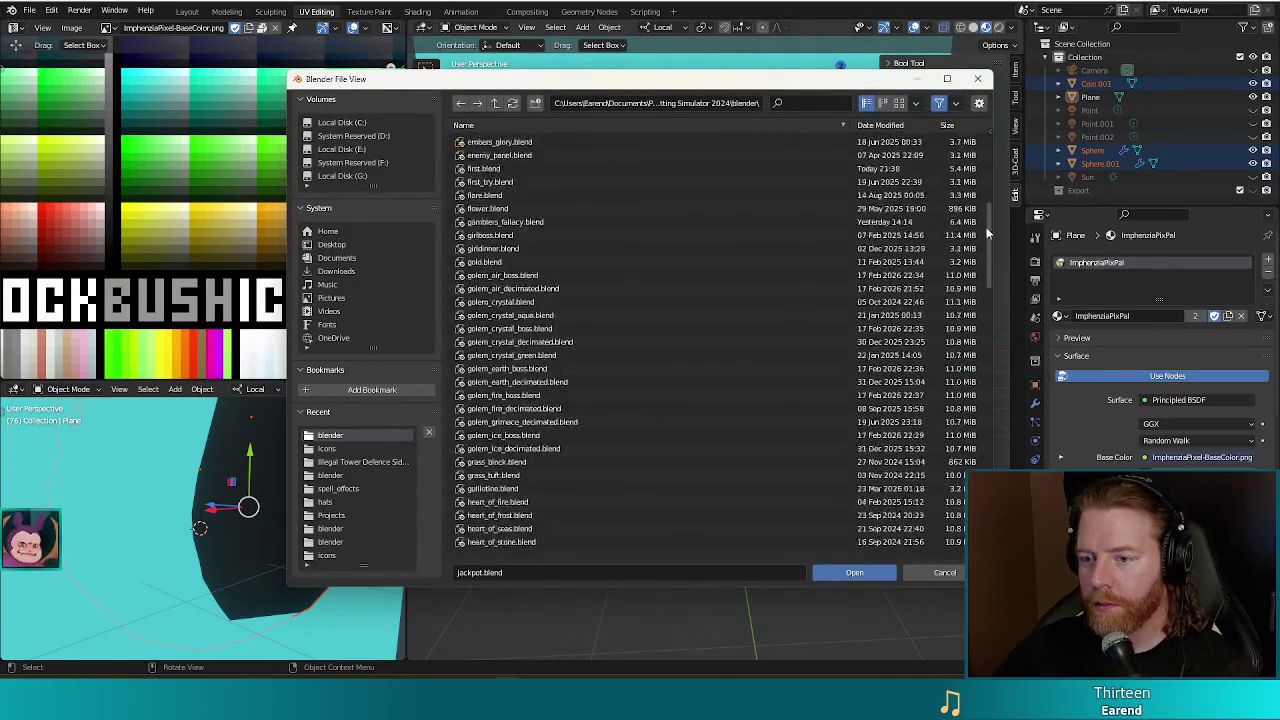
{"action": "scroll", "coordinate": [967, 427], "scroll_direction": "down", "scroll_amount": 3}
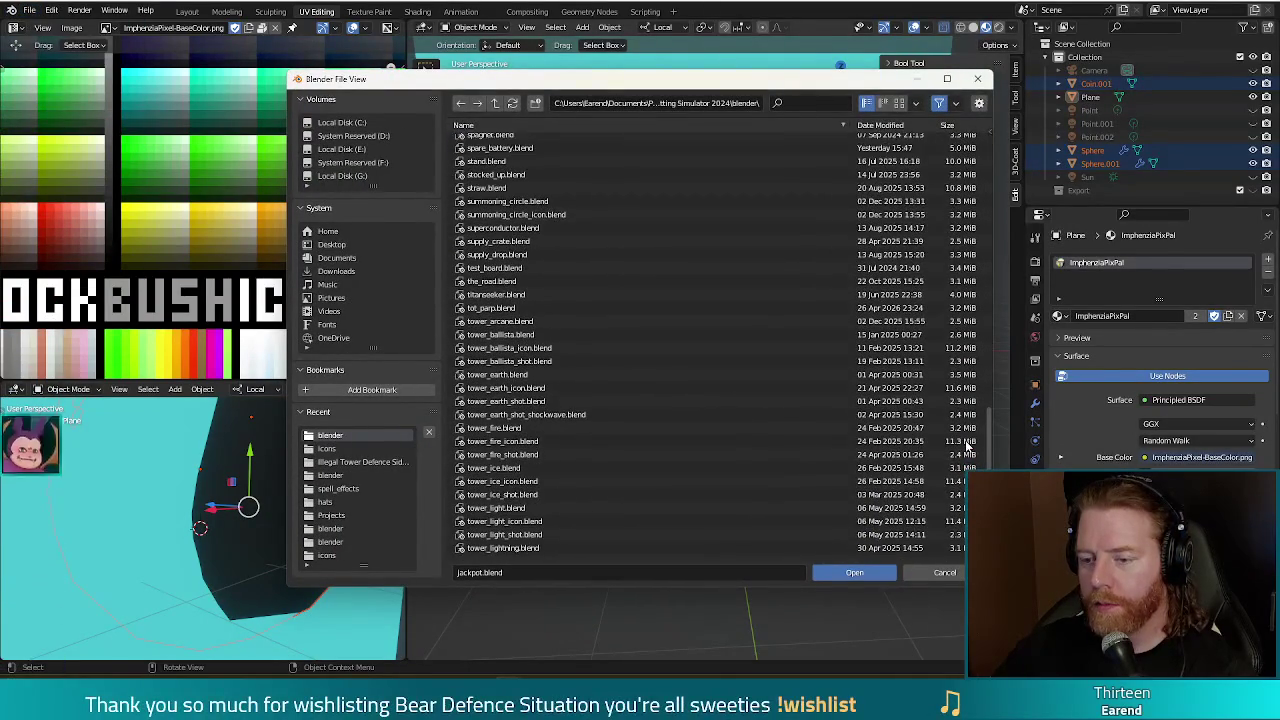
{"action": "scroll", "coordinate": [967, 458], "scroll_direction": "down", "scroll_amount": 3}
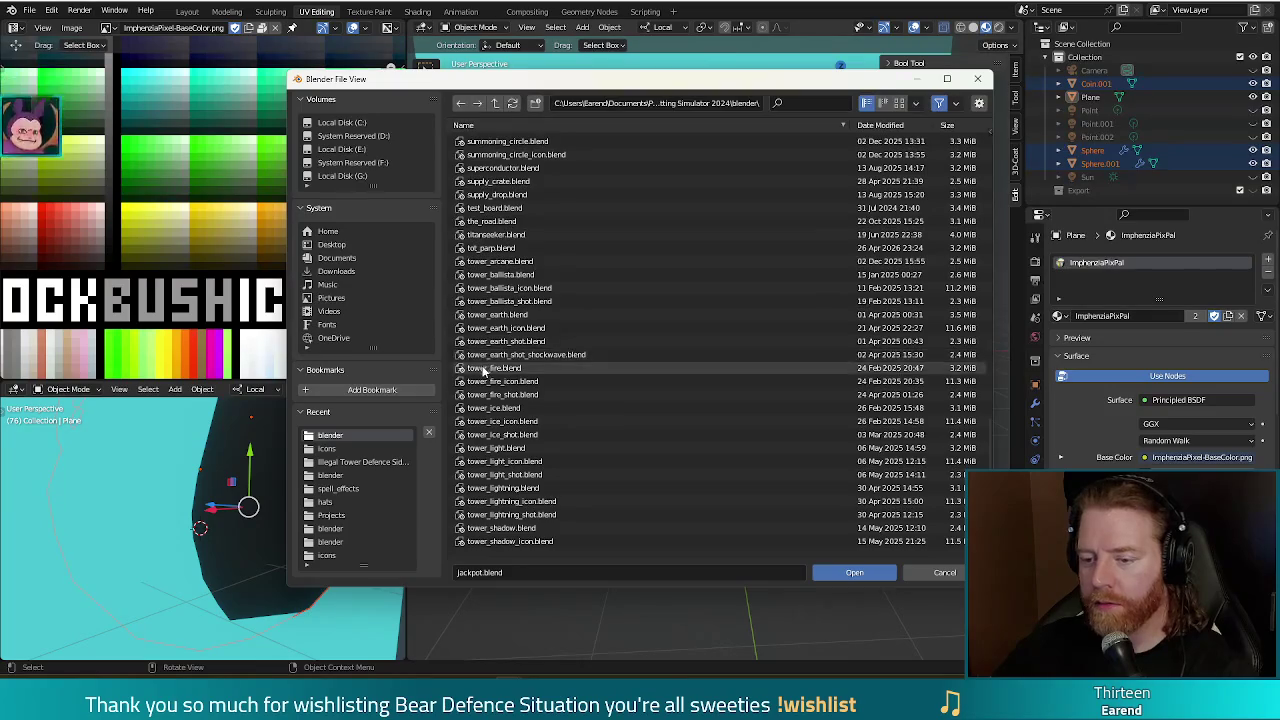
{"action": "double_click", "coordinate": [482, 367]}
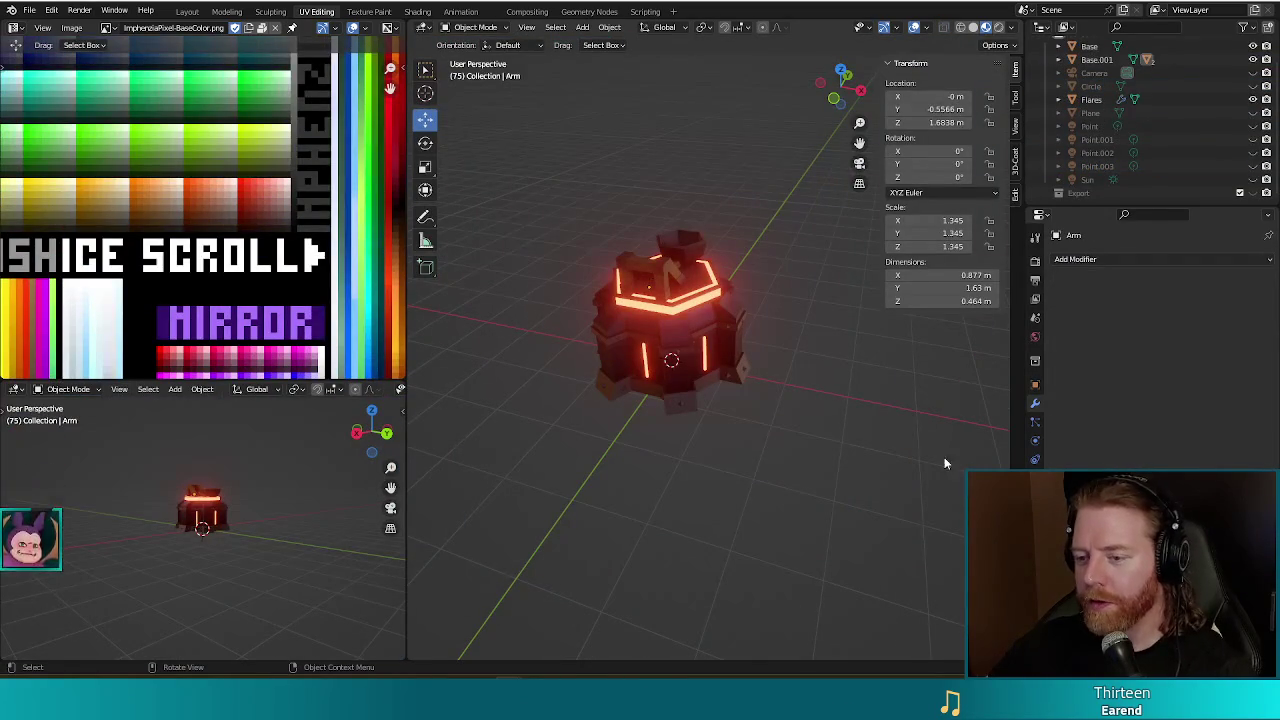
Select all five glowing tower objects, copy them, then deselect the tower.
{"action": "mouse_move", "coordinate": [680, 410]}
{"action": "middle_mouse_down"}
{"action": "mouse_move", "coordinate": [687, 446]}
{"action": "mouse_move", "coordinate": [829, 403]}
{"action": "mouse_move", "coordinate": [723, 409]}
{"action": "middle_mouse_up"}
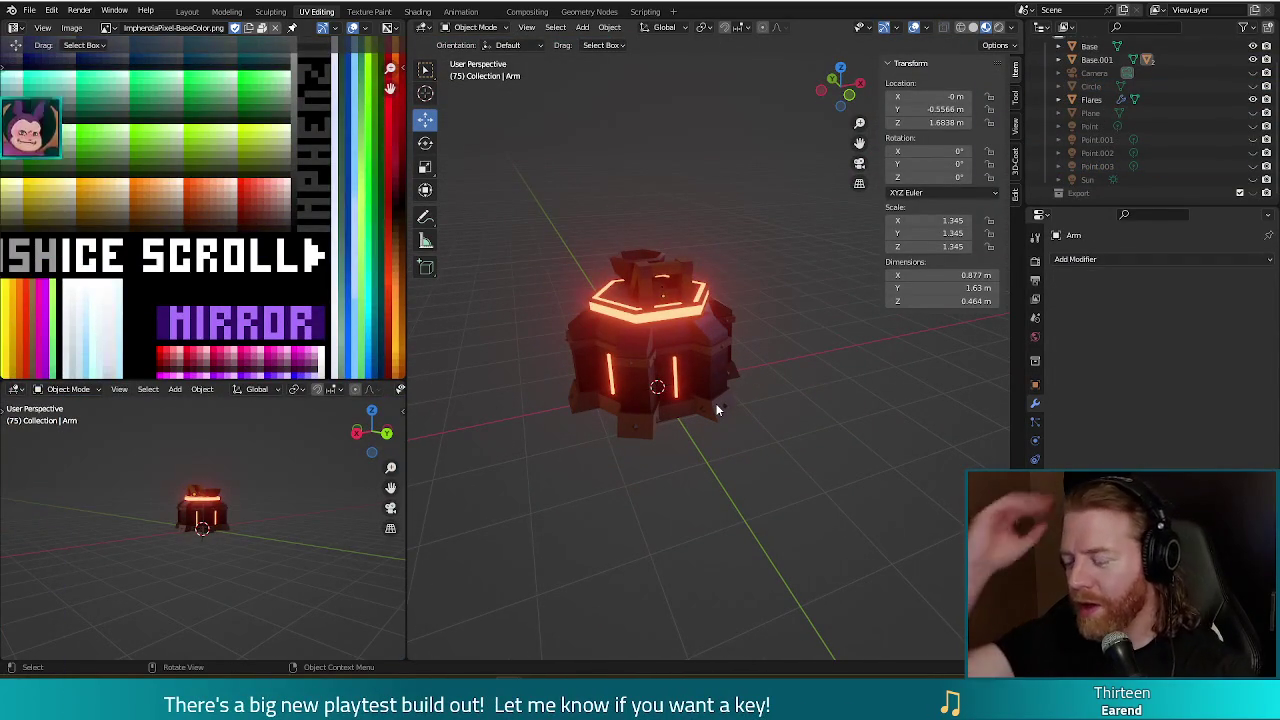
{"action": "mouse_move", "coordinate": [716, 409]}
{"action": "middle_mouse_down"}
{"action": "mouse_move", "coordinate": [790, 432]}
{"action": "mouse_move", "coordinate": [692, 363]}
{"action": "middle_mouse_up"}
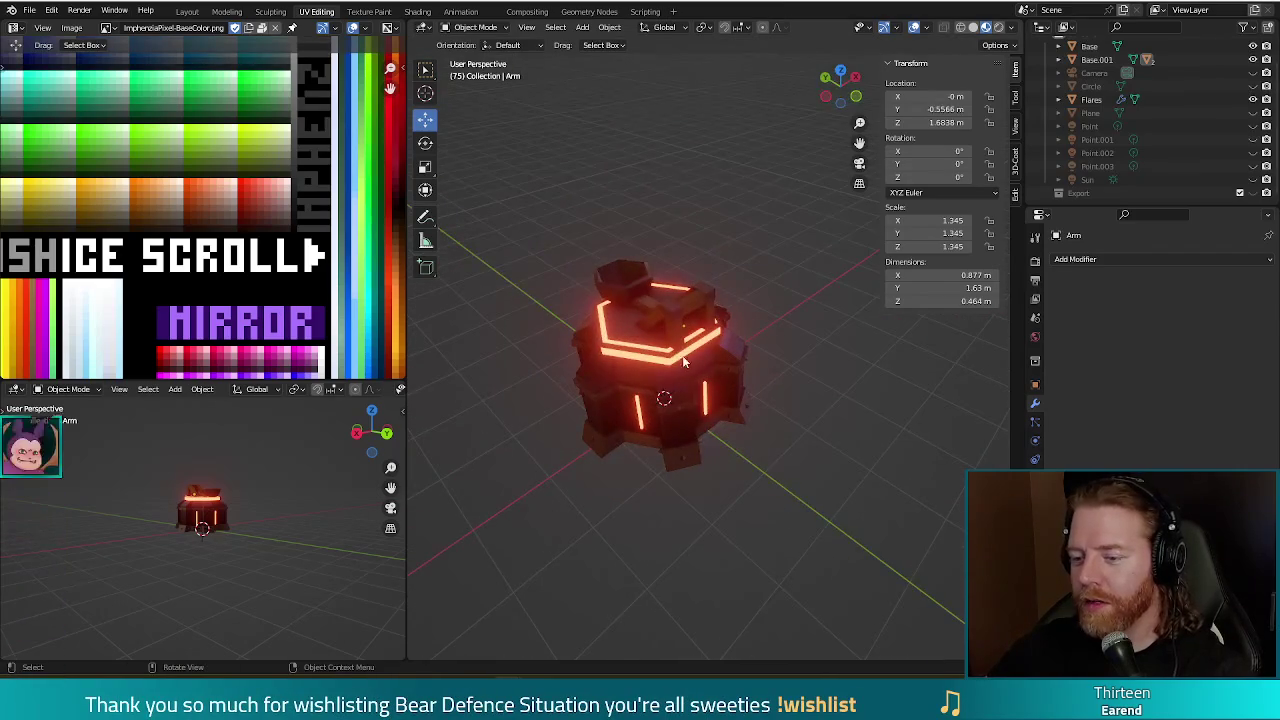
{"action": "left_click", "coordinate": [692, 363]}
{"action": "key", "text": "a"}
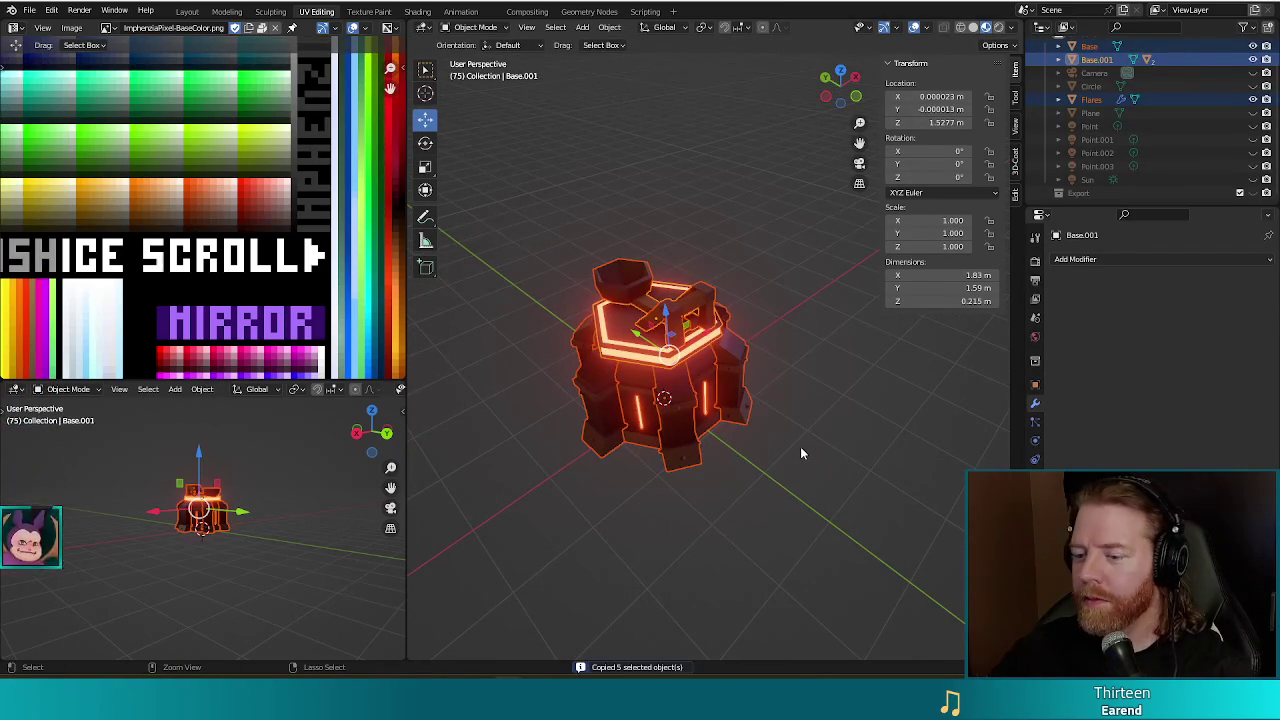
{"action": "left_click", "coordinate": [867, 479]}
{"action": "mouse_move", "coordinate": [861, 426]}
{"action": "middle_mouse_down"}
{"action": "mouse_move", "coordinate": [711, 384]}
{"action": "mouse_move", "coordinate": [546, 386]}
{"action": "mouse_move", "coordinate": [580, 437]}
{"action": "mouse_move", "coordinate": [844, 411]}
{"action": "middle_mouse_up"}
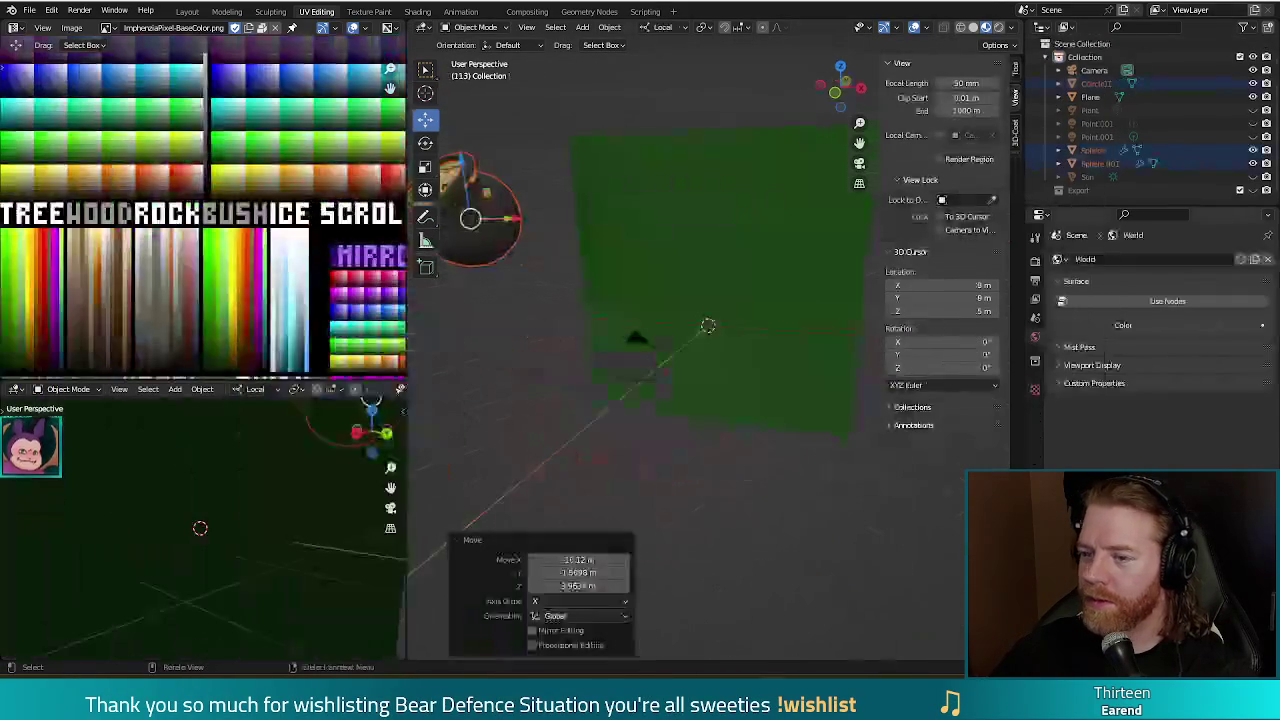
Paste the tower objects into the green-plane scene and frame them in the view.
{"action": "key", "text": "ctrl+v"}
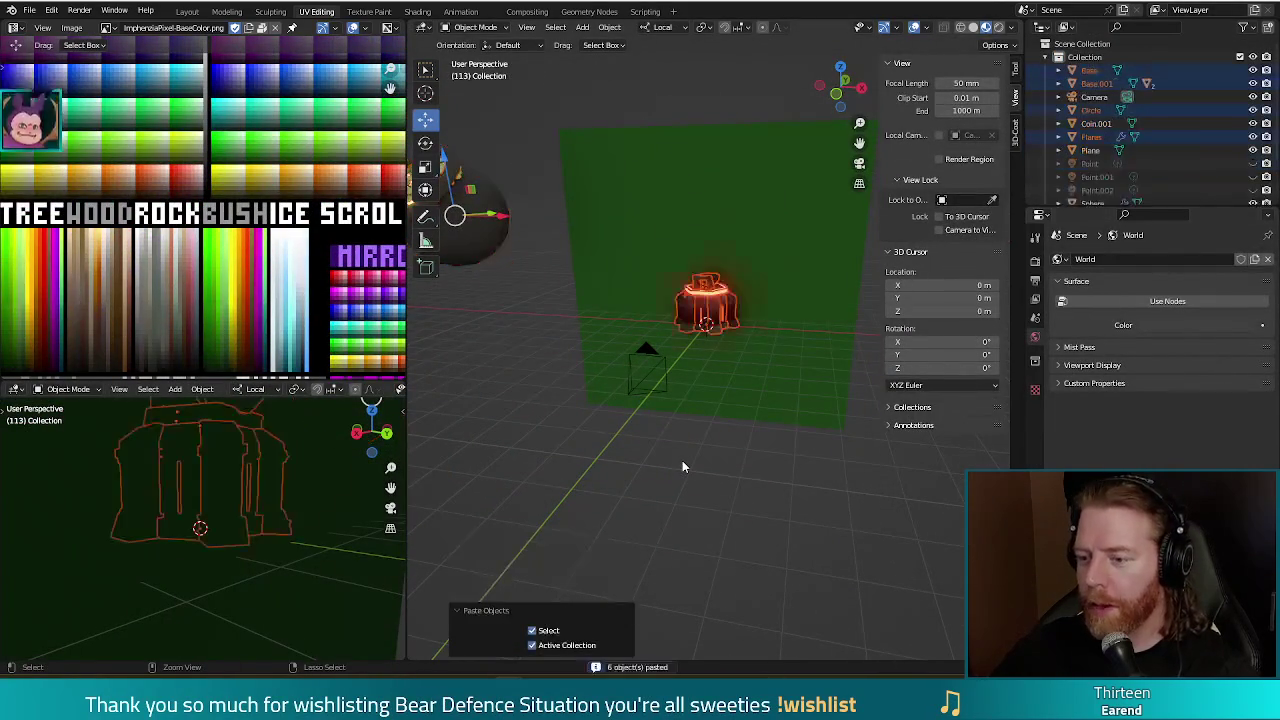
{"action": "mouse_move", "coordinate": [478, 203]}
{"action": "middle_mouse_down"}
{"action": "mouse_move", "coordinate": [520, 313]}
{"action": "mouse_move", "coordinate": [487, 326]}
{"action": "middle_mouse_up"}
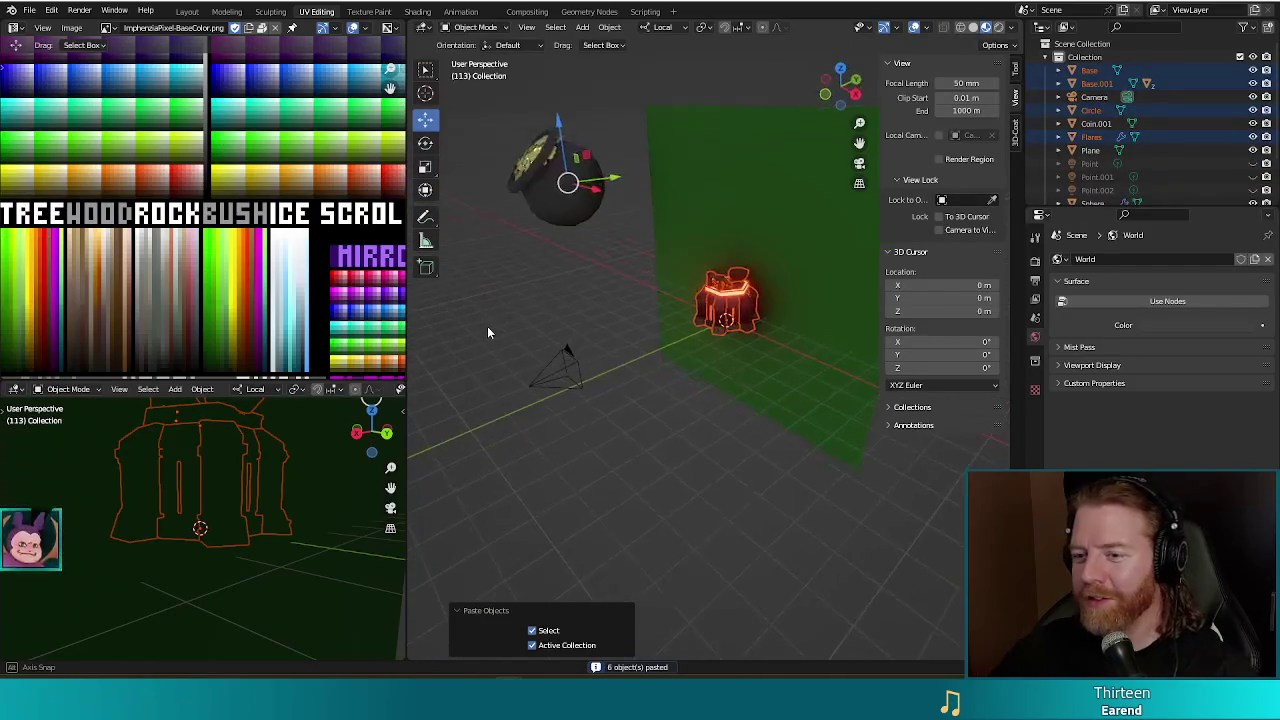
{"action": "mouse_move", "coordinate": [545, 145]}
{"action": "middle_mouse_down"}
{"action": "mouse_move", "coordinate": [566, 115]}
{"action": "mouse_move", "coordinate": [522, 111]}
{"action": "mouse_move", "coordinate": [685, 140]}
{"action": "middle_mouse_up"}
{"action": "scroll", "coordinate": [650, 318], "scroll_direction": "up", "scroll_amount": 2}
{"action": "scroll", "coordinate": [670, 327], "scroll_direction": "up", "scroll_amount": 2}
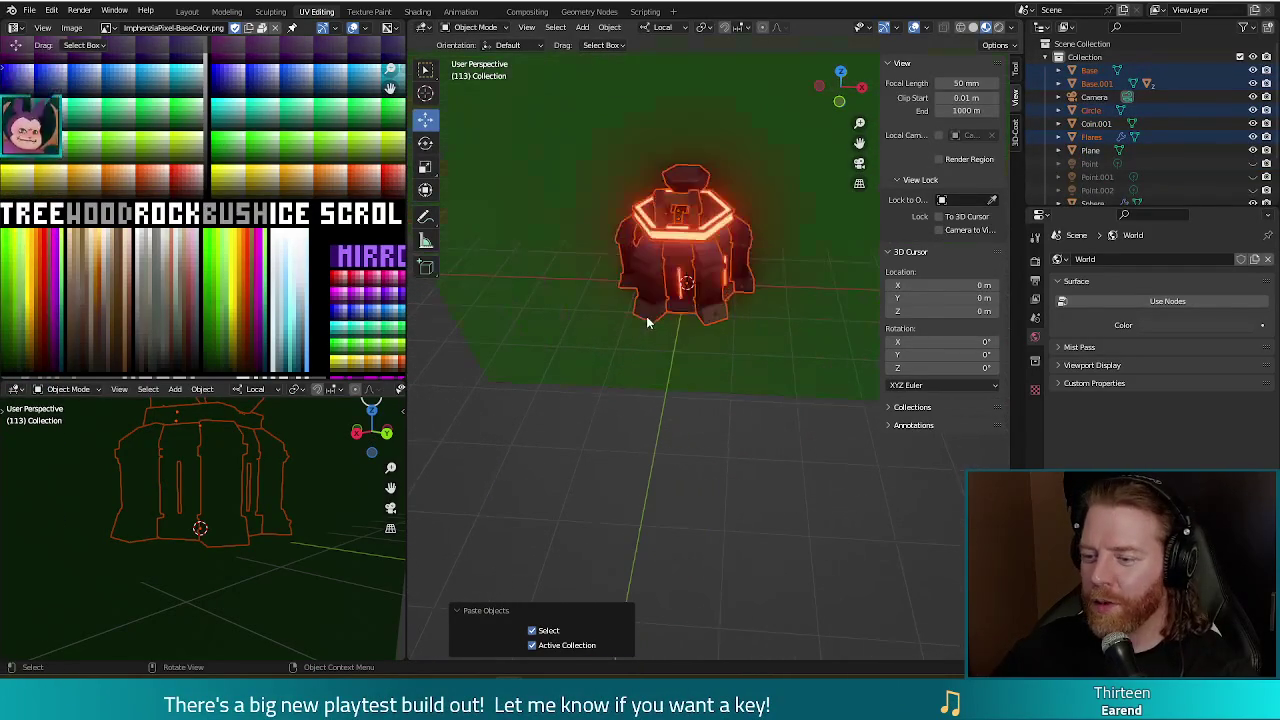
{"action": "scroll", "coordinate": [624, 407], "scroll_direction": "down", "scroll_amount": 2}
{"action": "scroll", "coordinate": [624, 400], "scroll_direction": "down", "scroll_amount": 2}
{"action": "scroll", "coordinate": [622, 393], "scroll_direction": "down", "scroll_amount": 1}
Set the pivot to Median Point and move the tower along its local Y axis.
{"action": "key", "text": "period"}
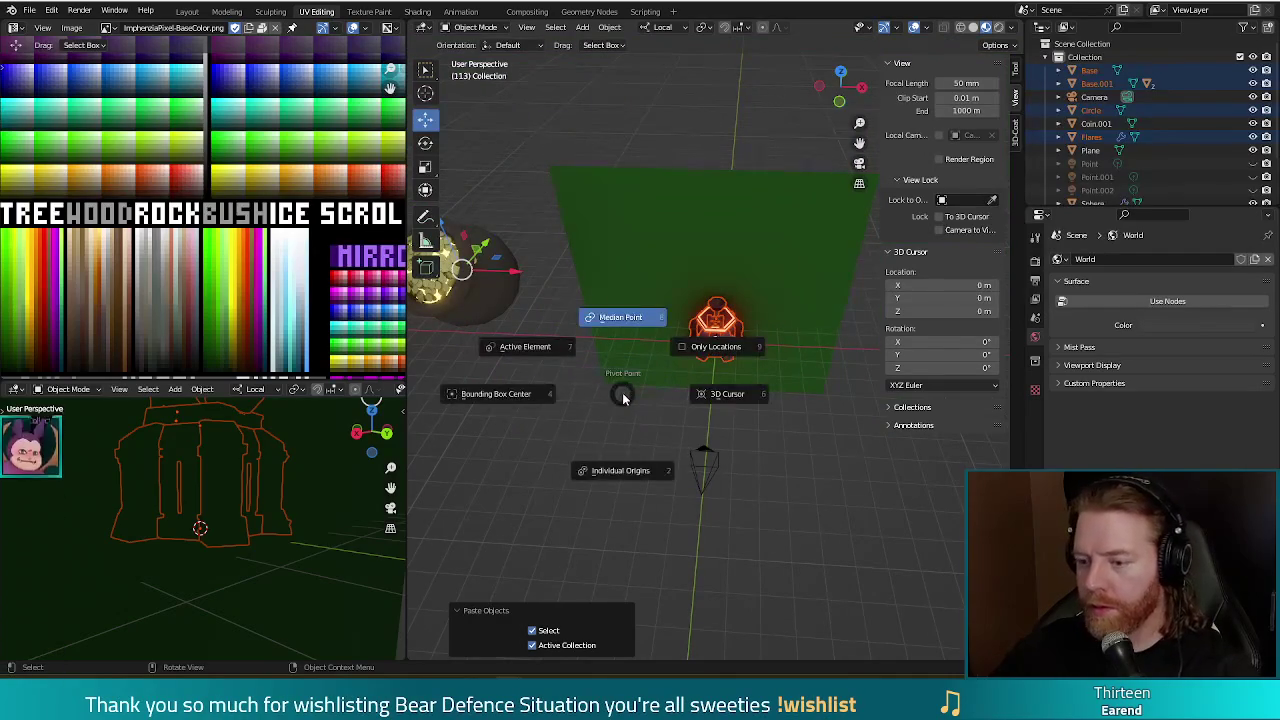
{"action": "left_click", "coordinate": [624, 320]}
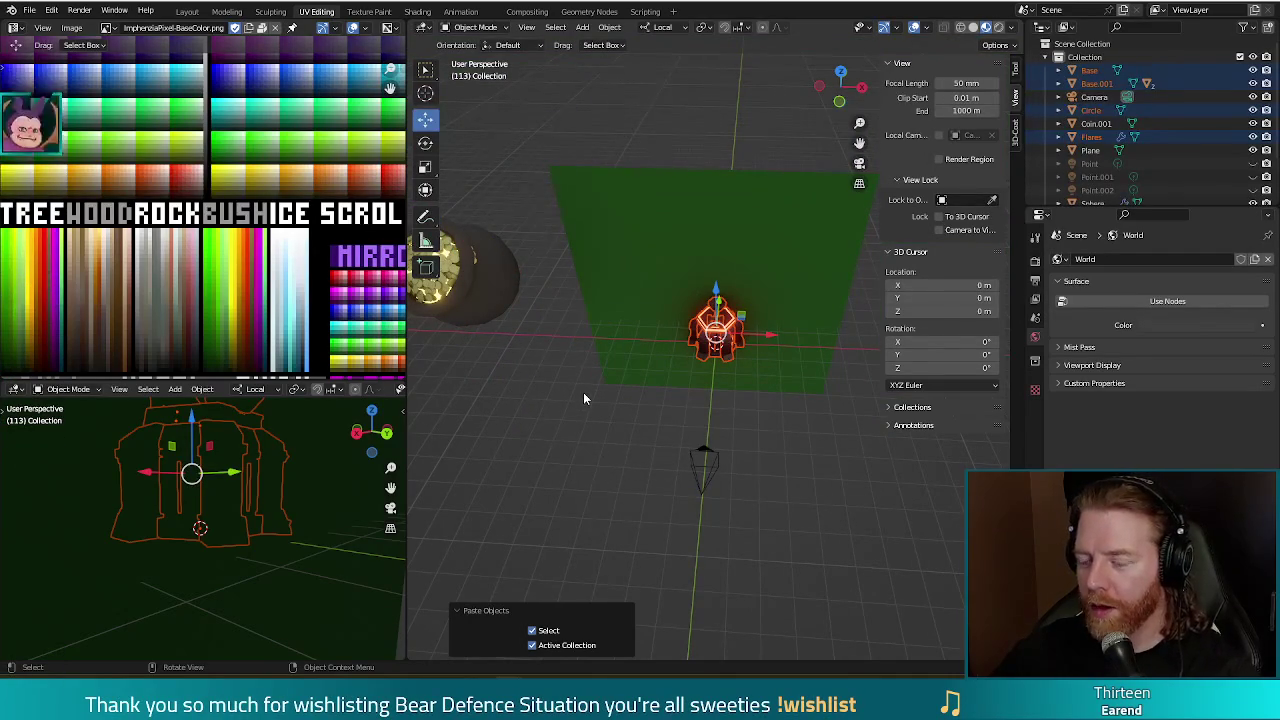
{"action": "middle_click_drag", "start_coordinate": [756, 402], "coordinate": [762, 444]}
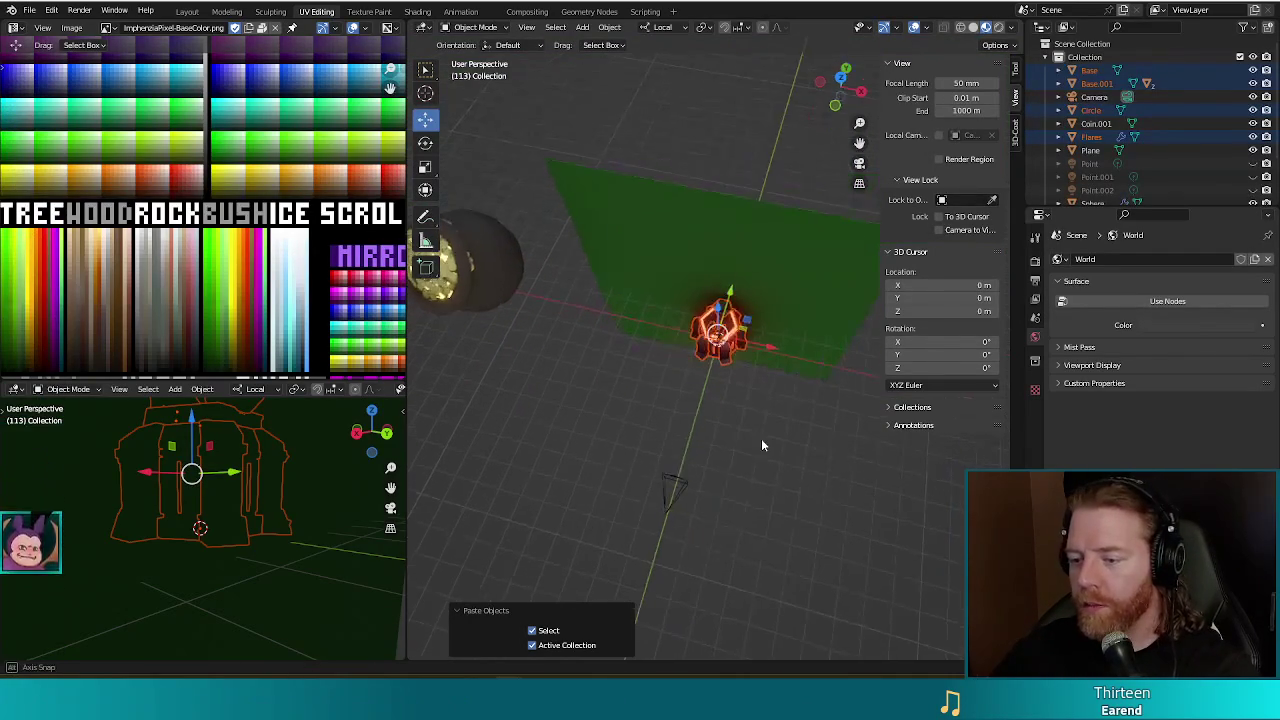
{"action": "key", "text": "g"}
{"action": "key", "text": "y"}
{"action": "key", "text": "y"}
{"action": "left_click", "coordinate": [743, 392]}
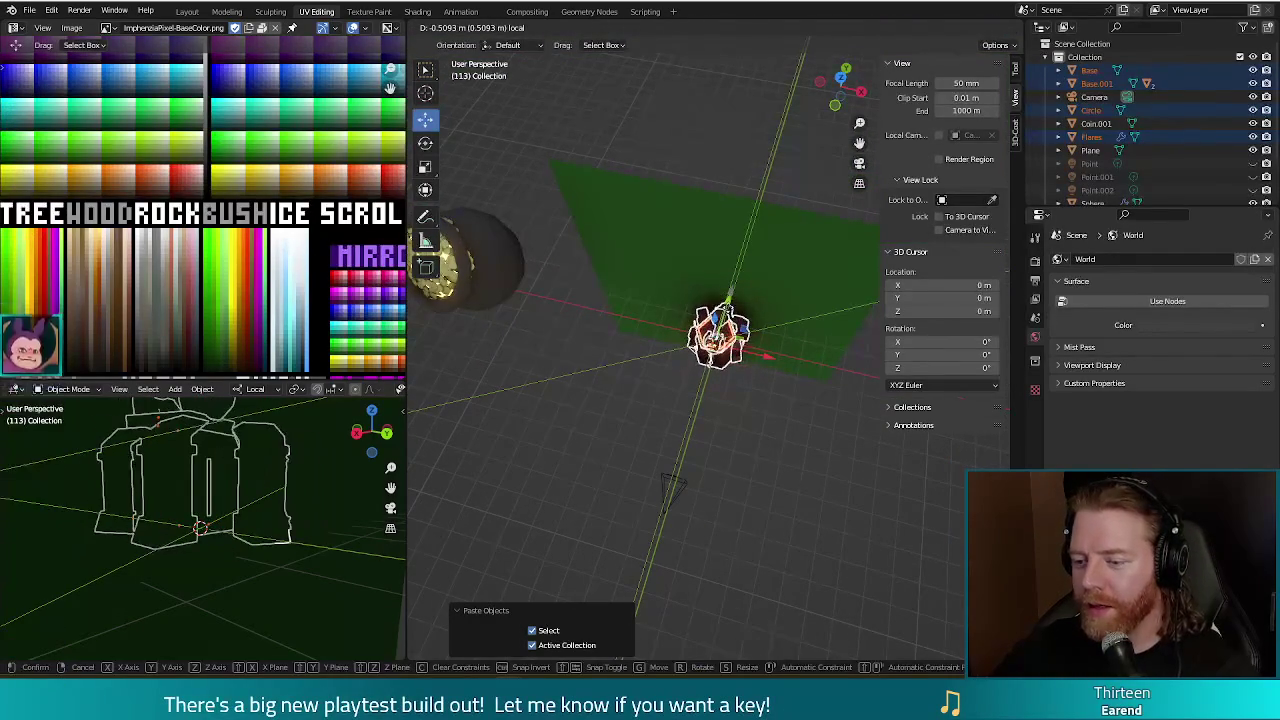
Select the Flares object alone and show its Array modifier settings.
{"action": "left_click", "coordinate": [736, 362]}
{"action": "key", "text": "n"}
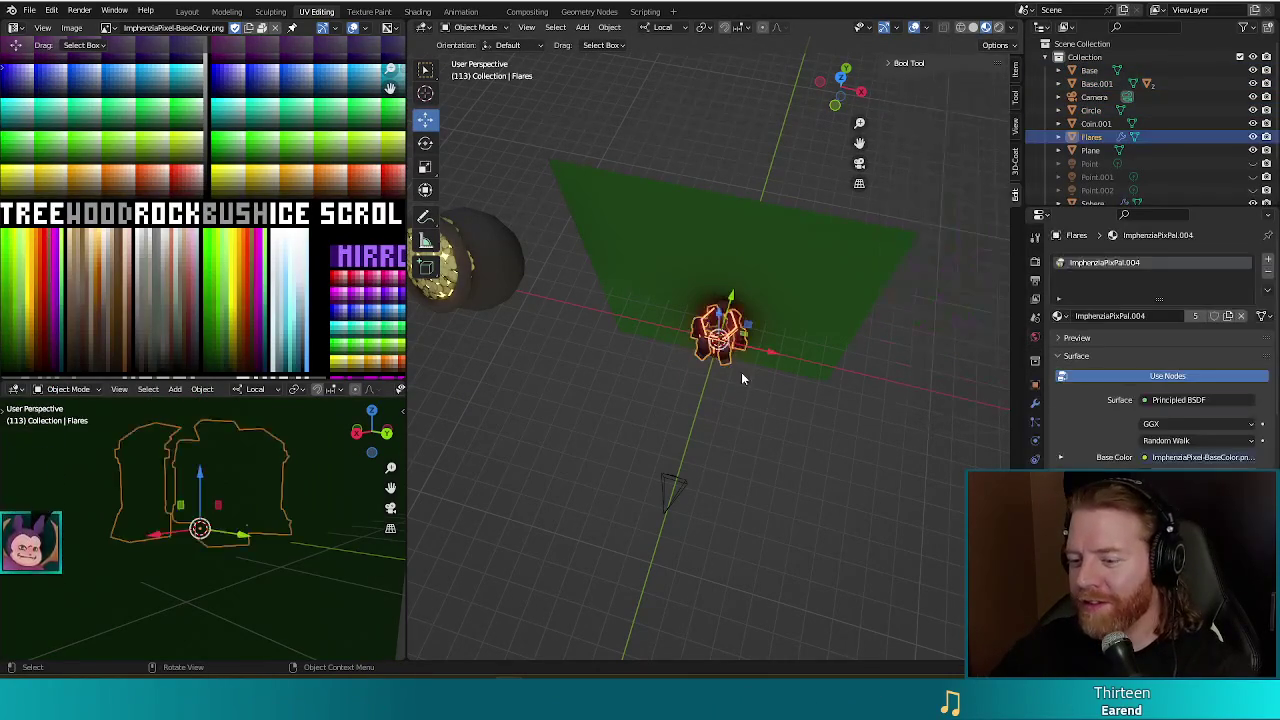
{"action": "middle_click_drag", "start_coordinate": [766, 539], "coordinate": [788, 413]}
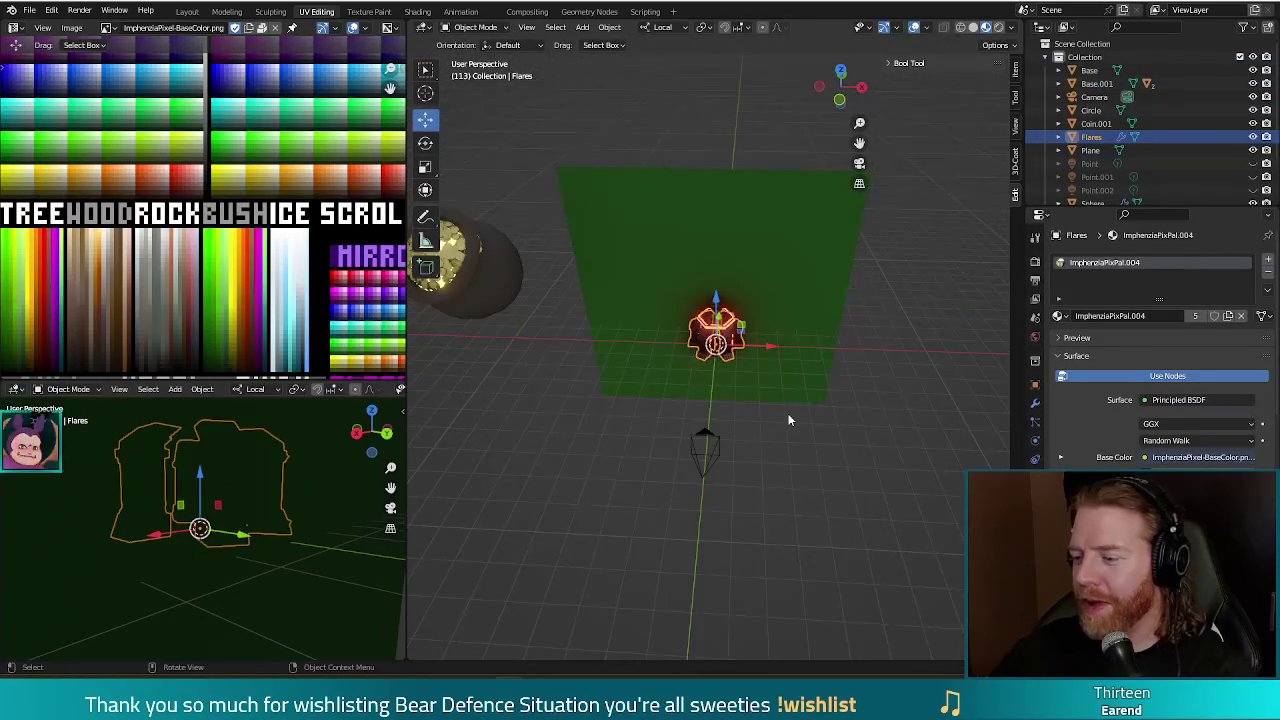
{"action": "scroll", "coordinate": [788, 413], "scroll_direction": "up", "scroll_amount": 3}
{"action": "left_click", "coordinate": [1036, 404]}
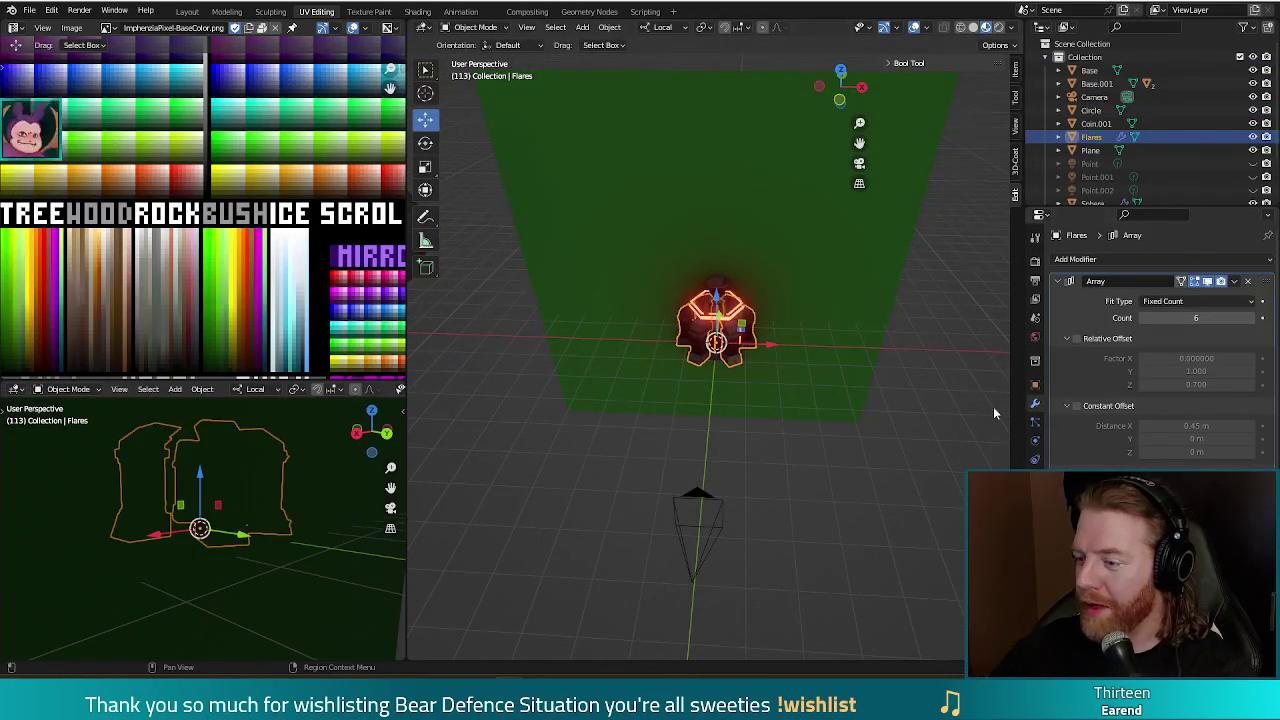